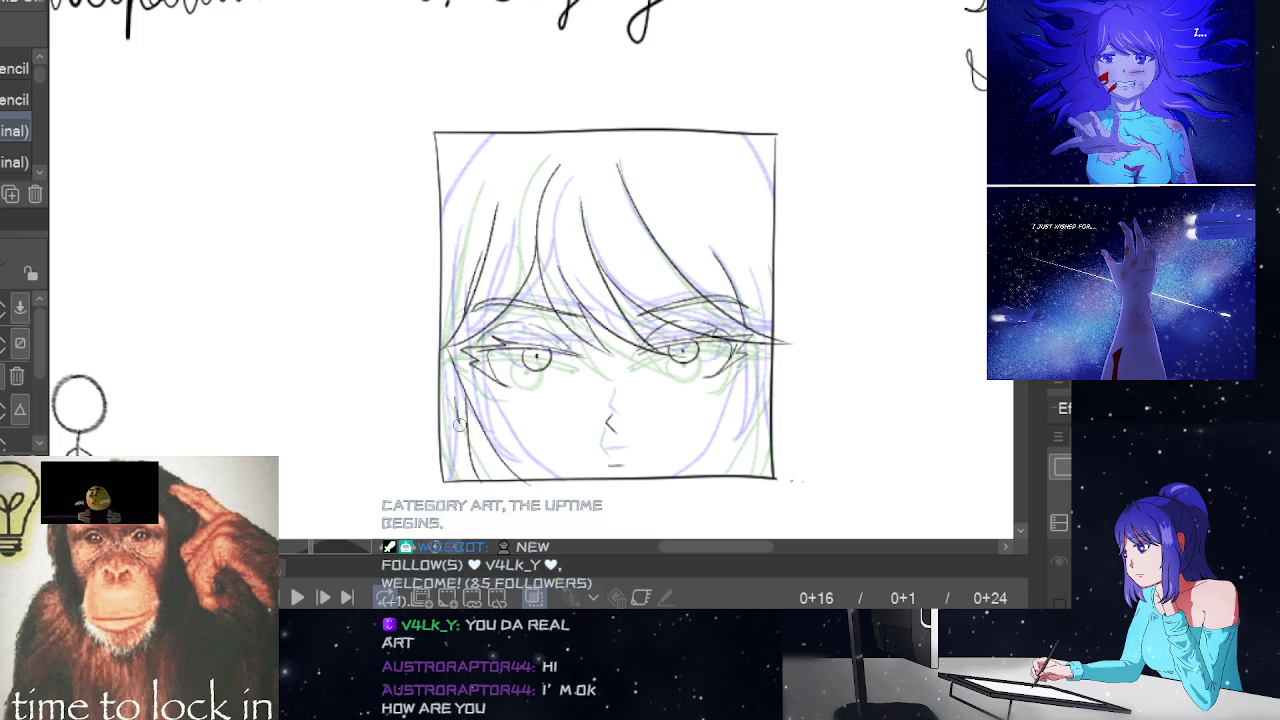
Redraw the hair strands on both sides of the face in frame 16, undoing rejected strokes
left_click_drag(459, 424, 472, 476)
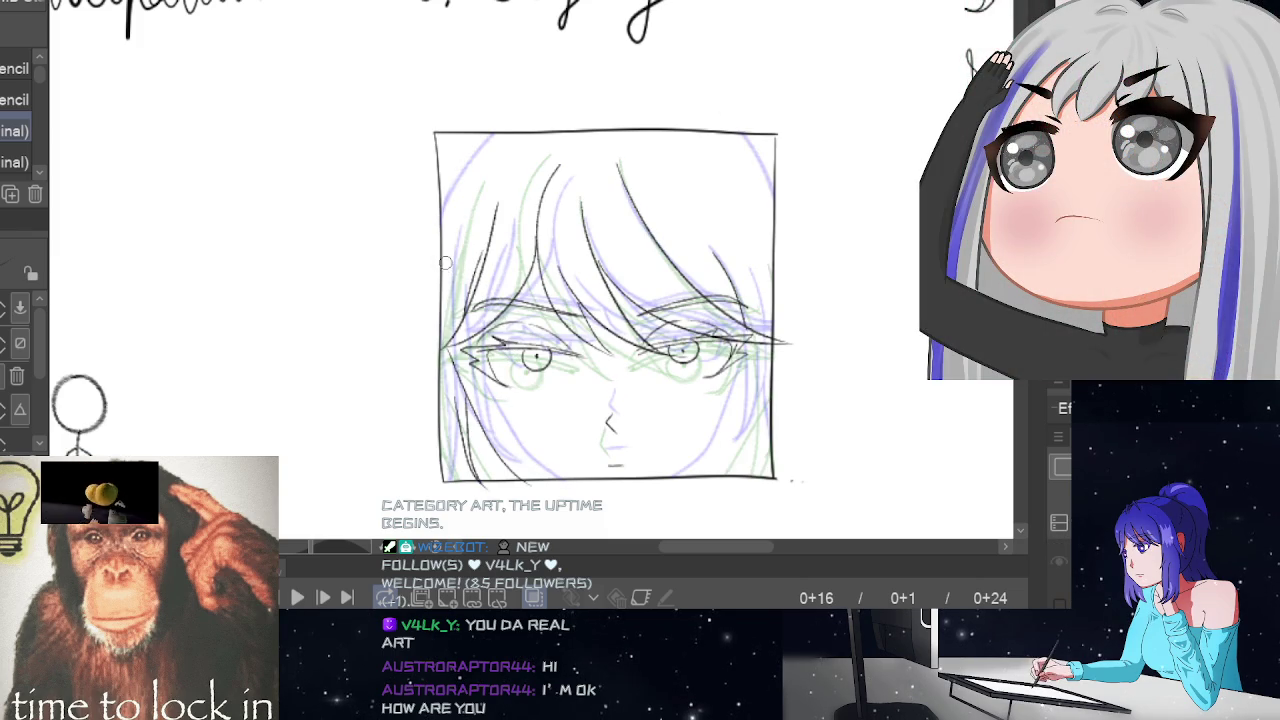
key("ctrl+z")
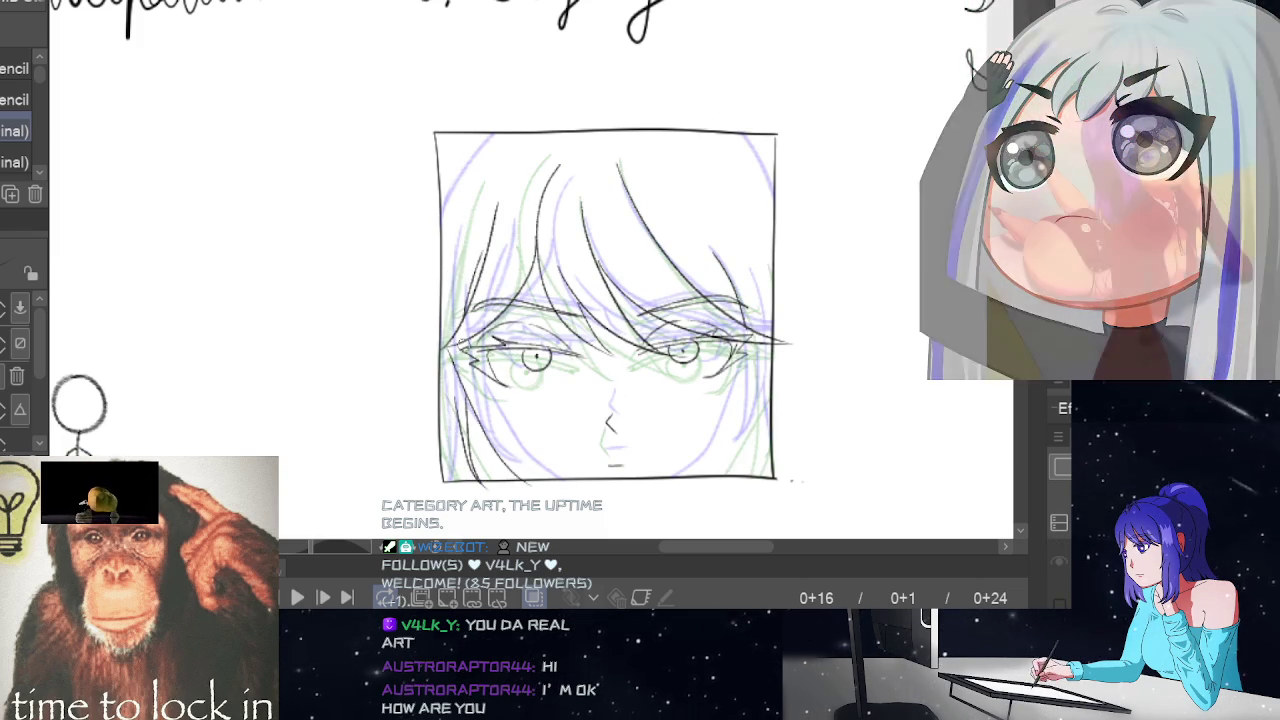
key("ctrl+z")
left_click_drag(455, 322, 446, 378)
key("ctrl+z")
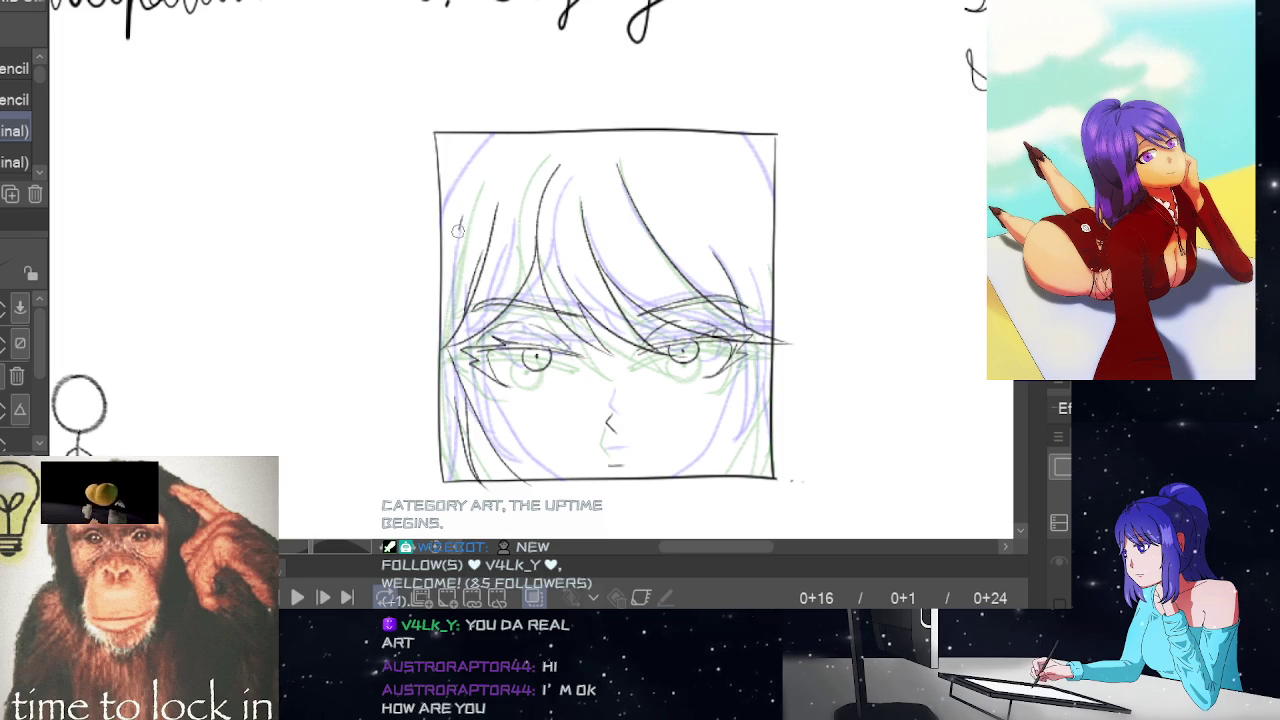
mouse_move(458, 230)
left_mouse_down()
mouse_move(446, 378)
mouse_move(461, 462)
left_mouse_up()
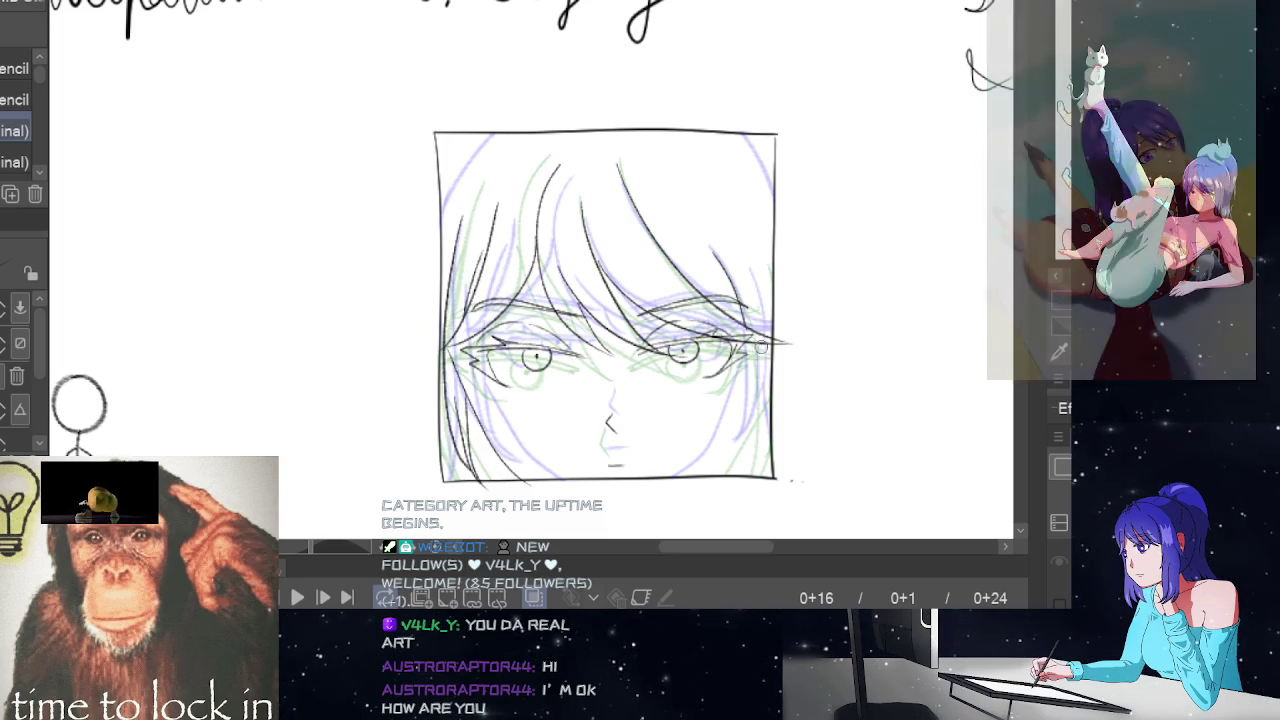
left_click_drag(743, 345, 748, 378)
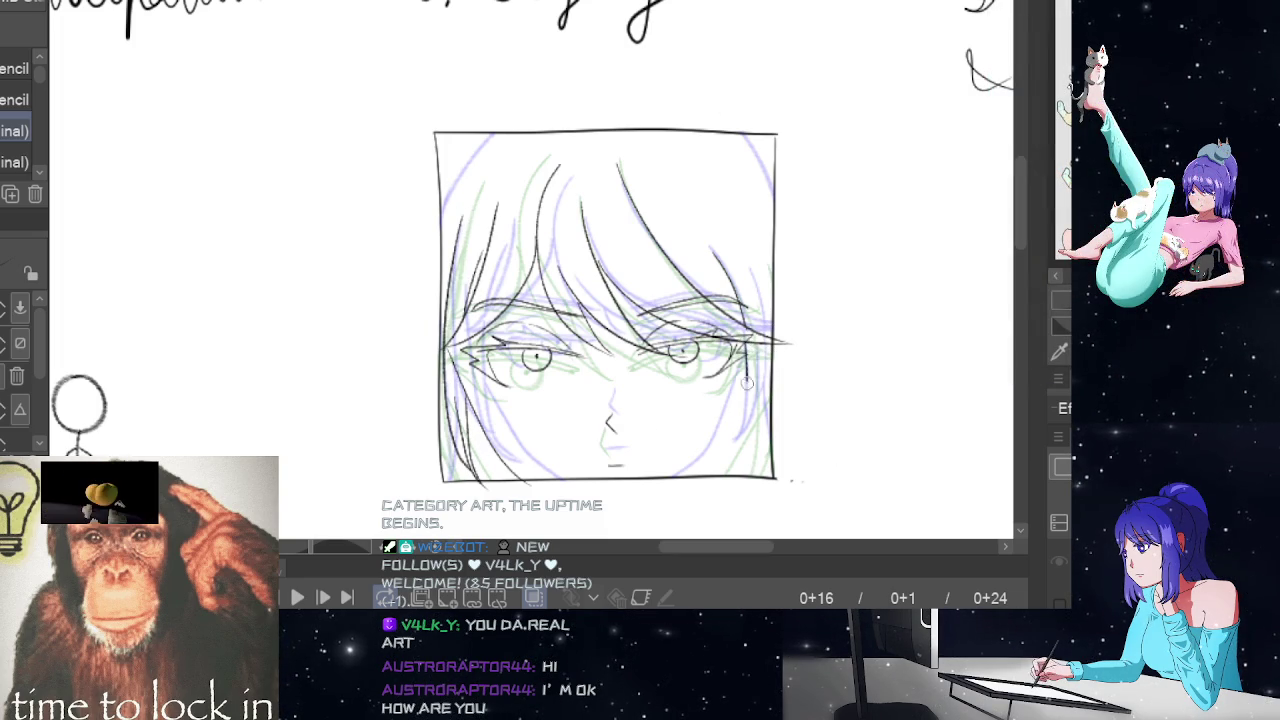
key("ctrl+z")
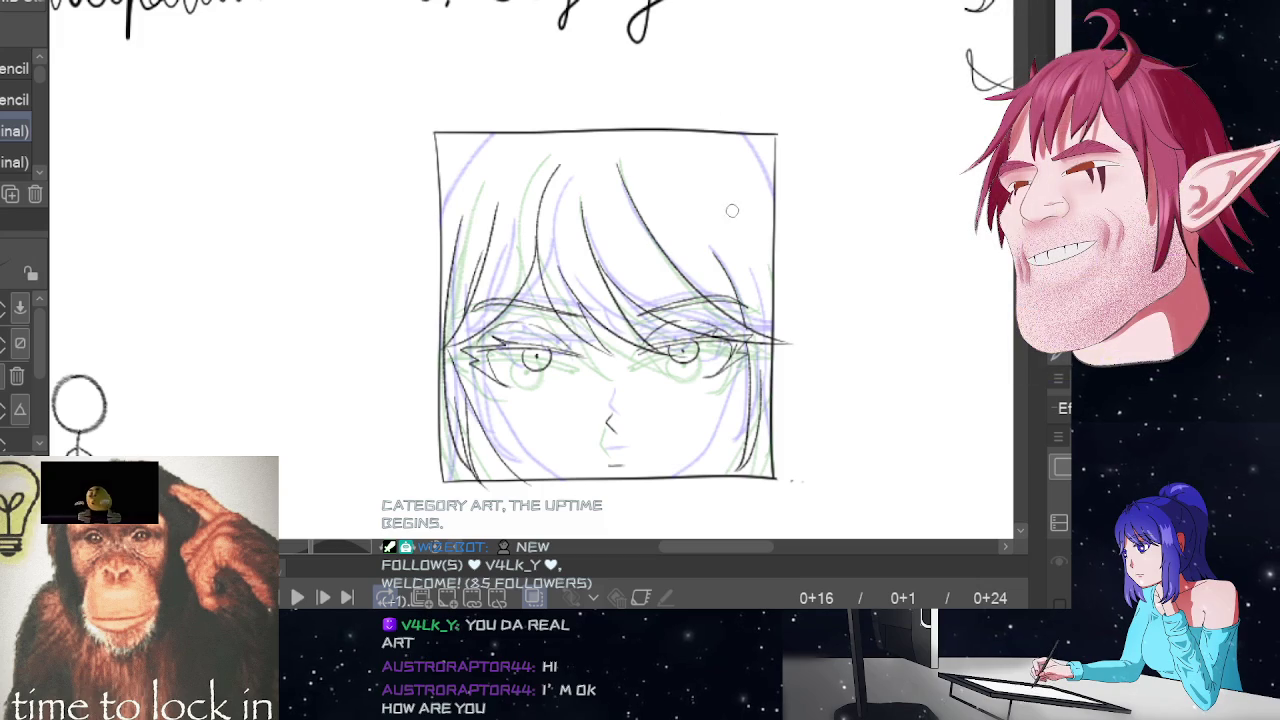
left_click_drag(736, 215, 762, 298)
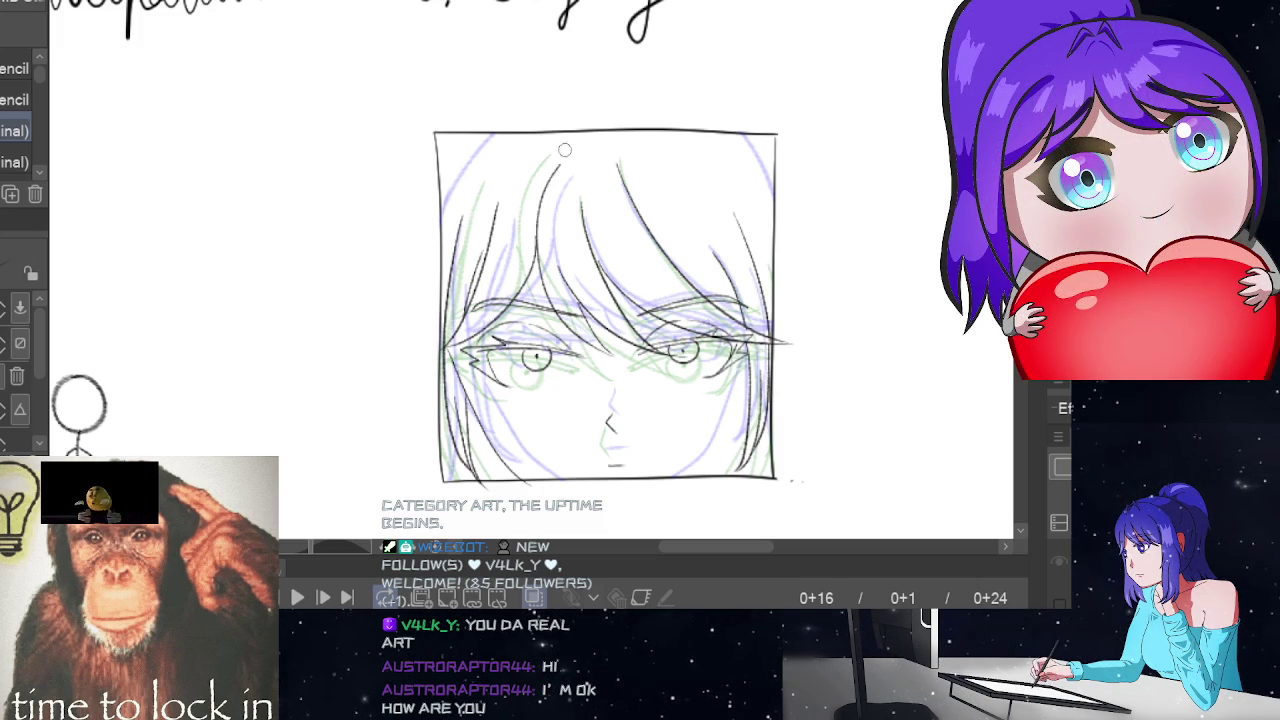
Flip between frame 16 and neighbouring frames 12 and 19 to compare the drawings
key("Right")
key("Right")
key("Right")
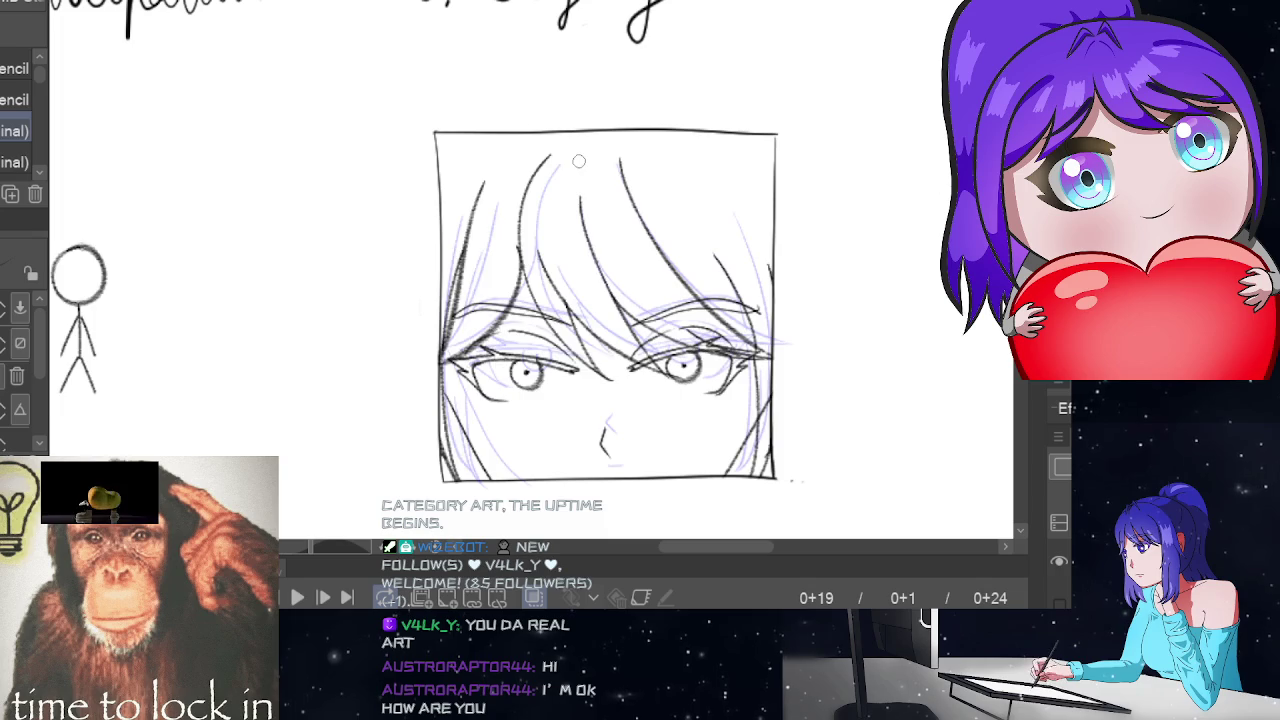
key("Left")
key("Left")
key("Left")
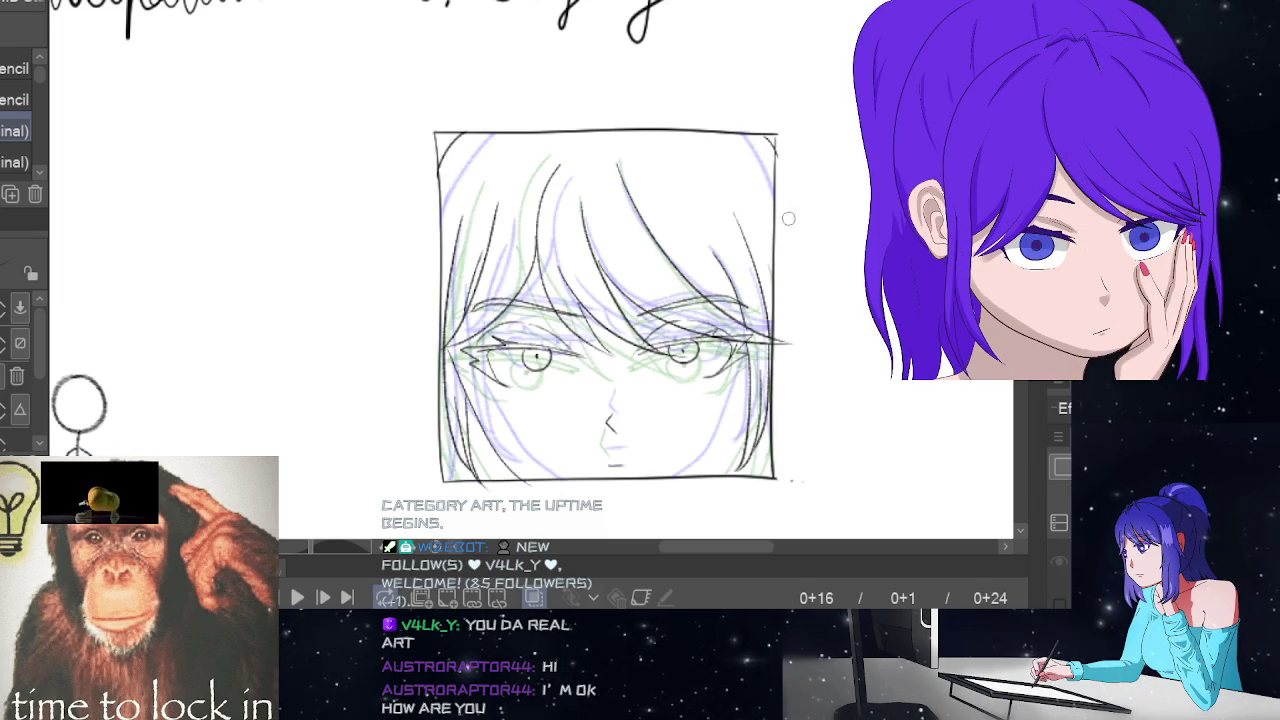
key("Right")
key("Right")
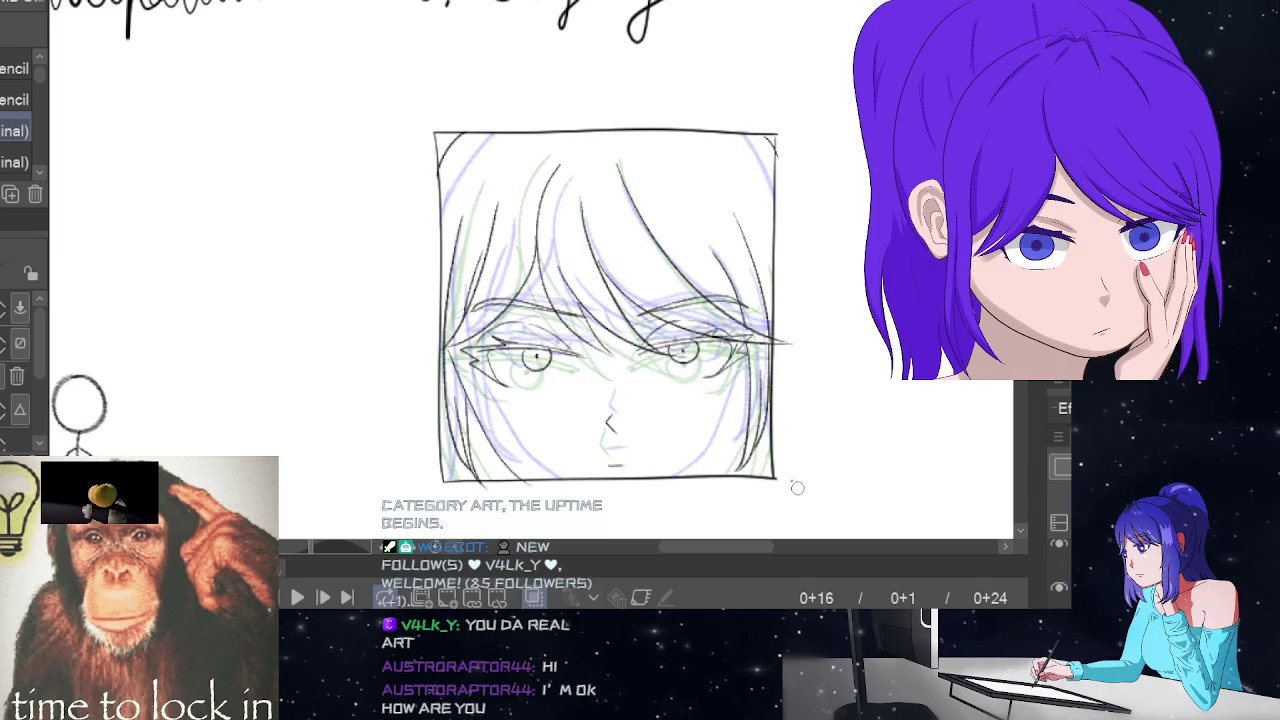
key("Right")
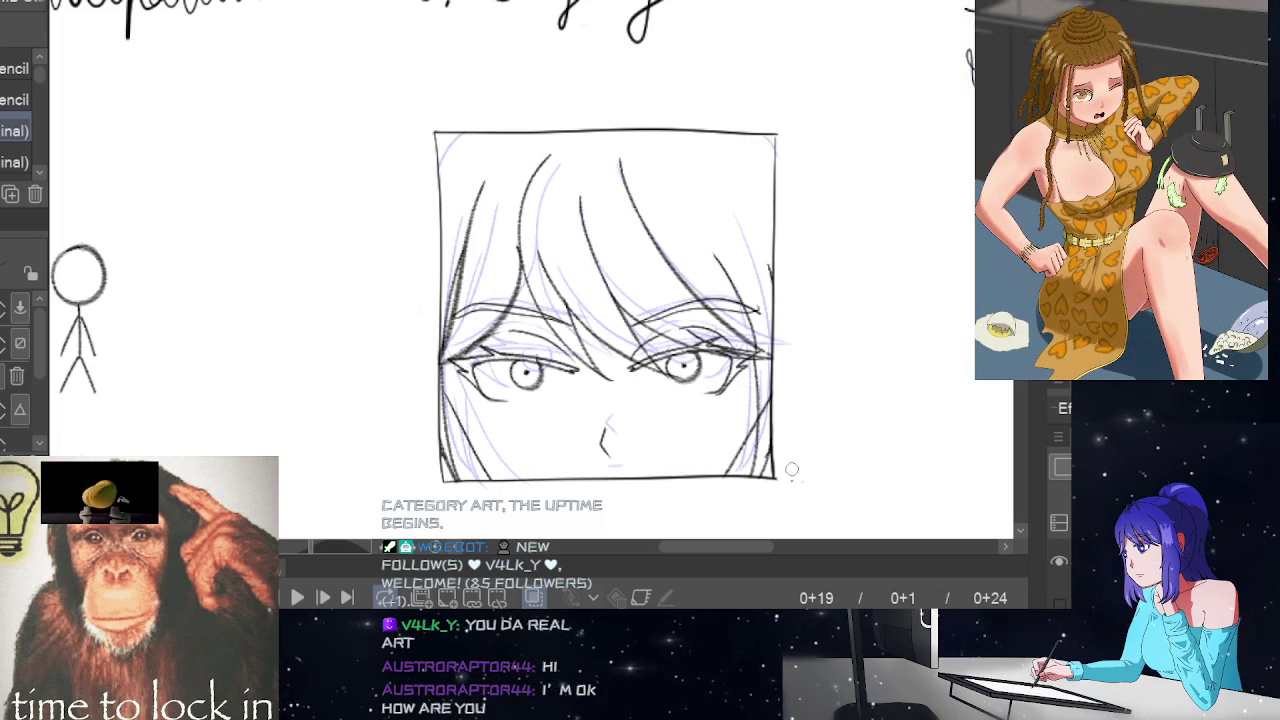
key("space")
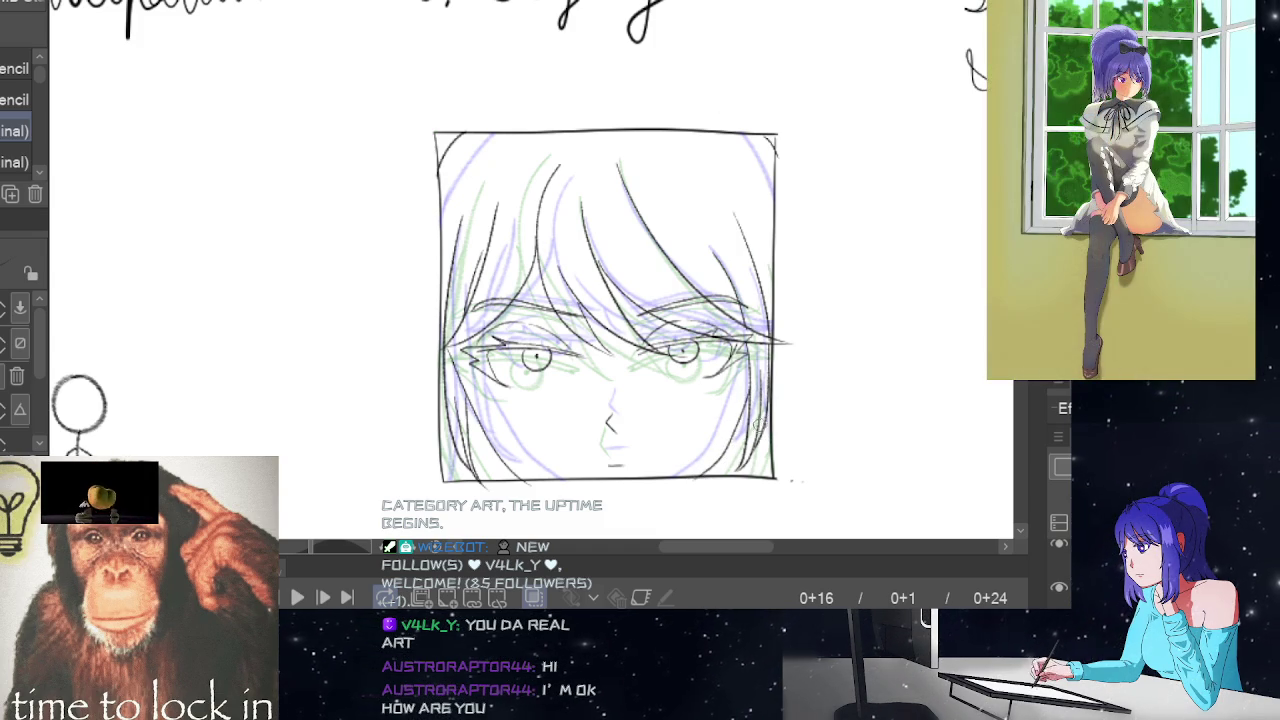
key("Left")
key("Left")
key("Left")
key("Right")
key("Right")
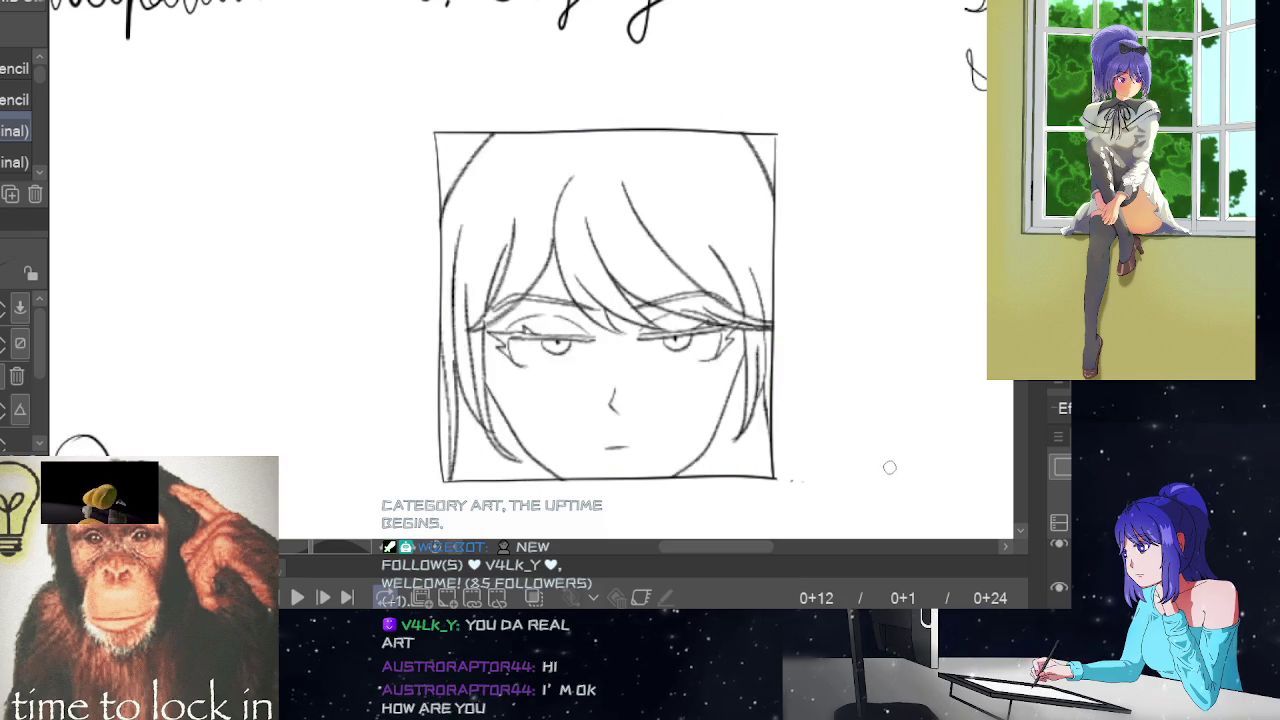
key("Right")
key("Right")
key("Right")
key("Left")
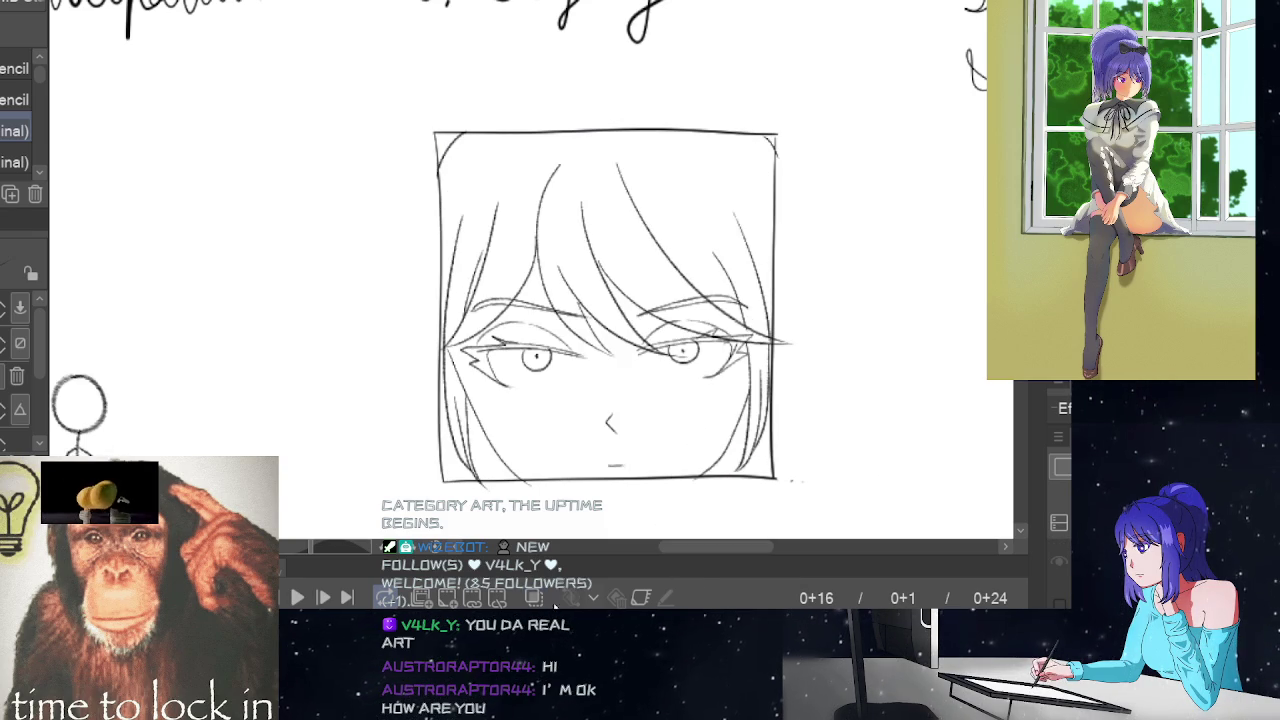
Play and stop the animation, pan right to the Straight ahead section, and hide the face layer
left_click(297, 597)
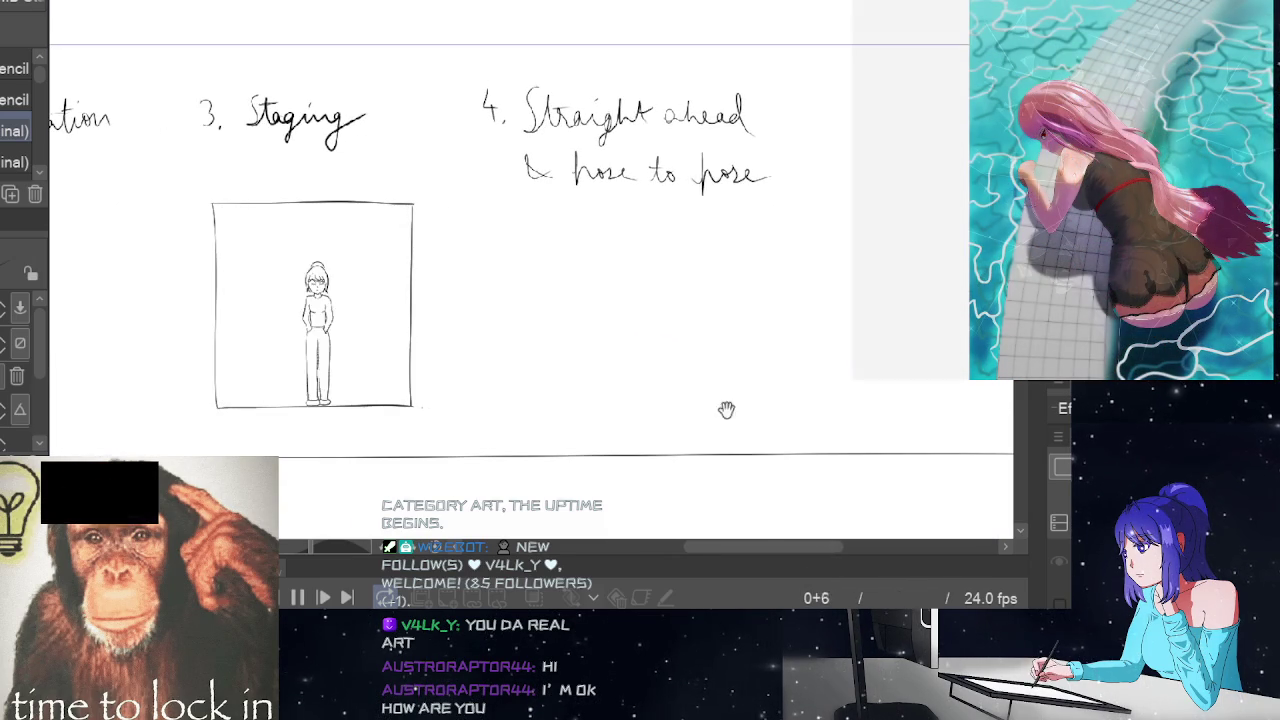
left_click_drag(791, 547, 735, 546)
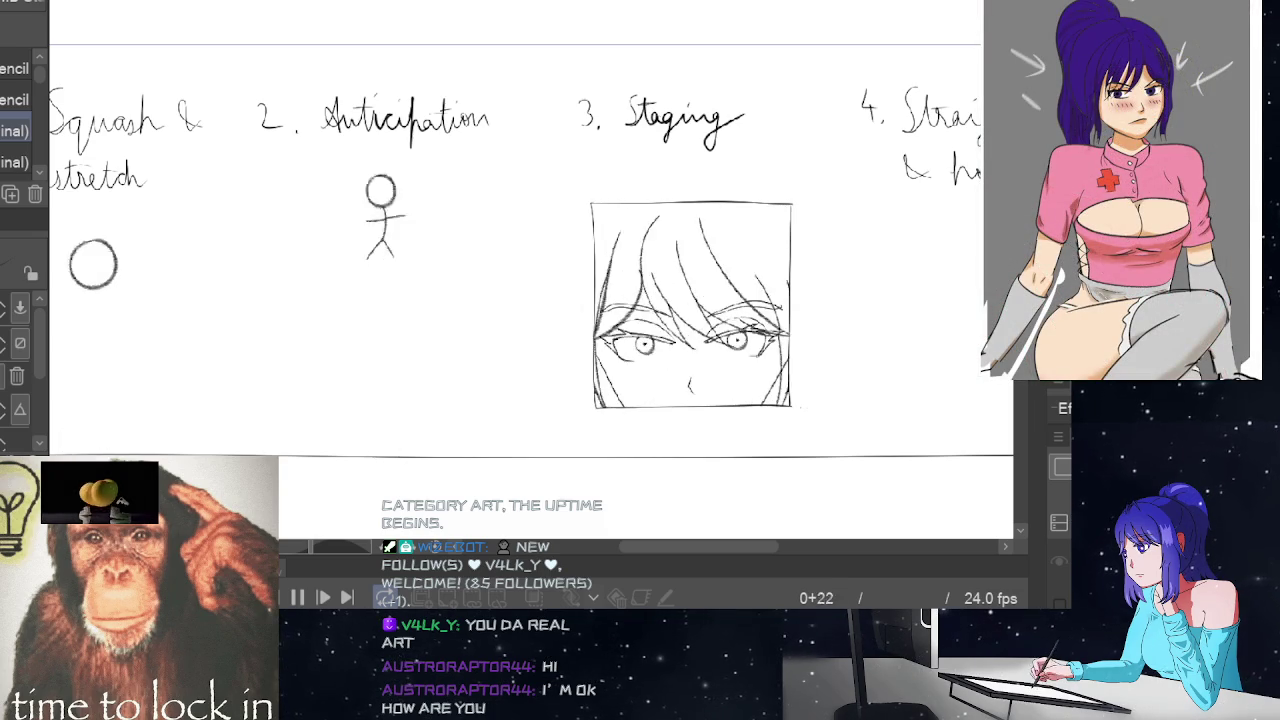
left_click(297, 598)
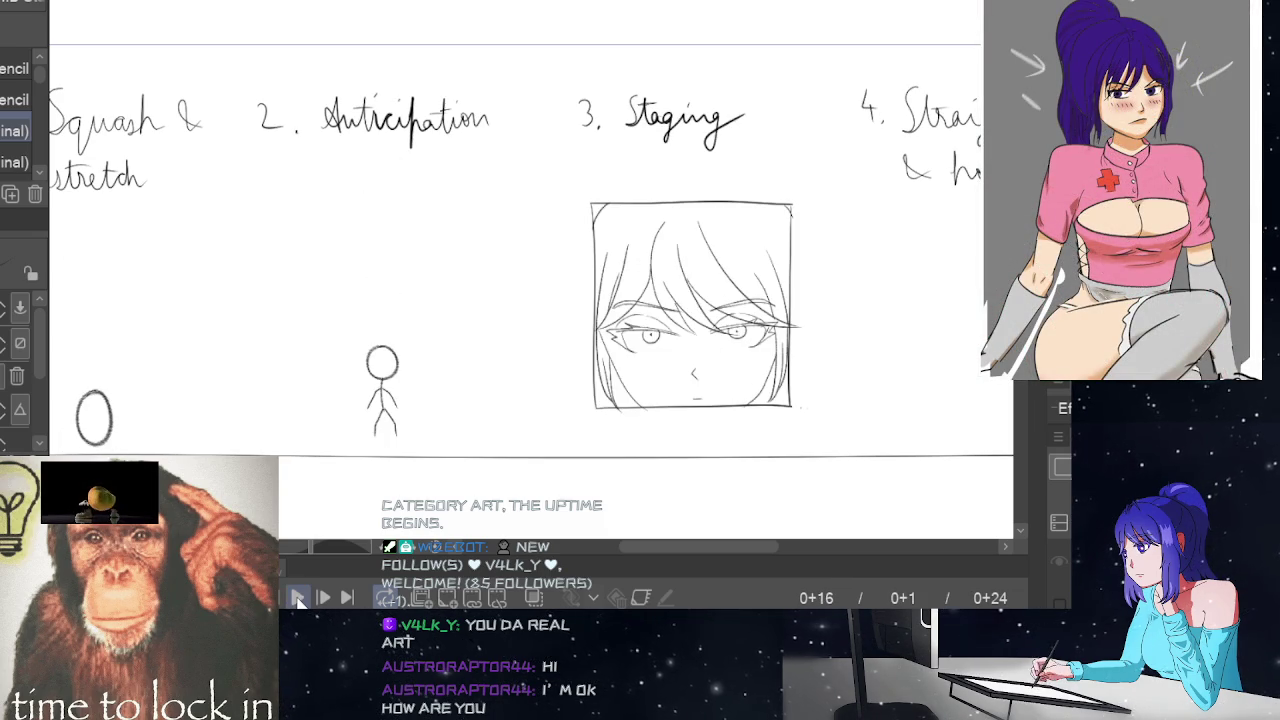
left_click_drag(761, 546, 814, 556)
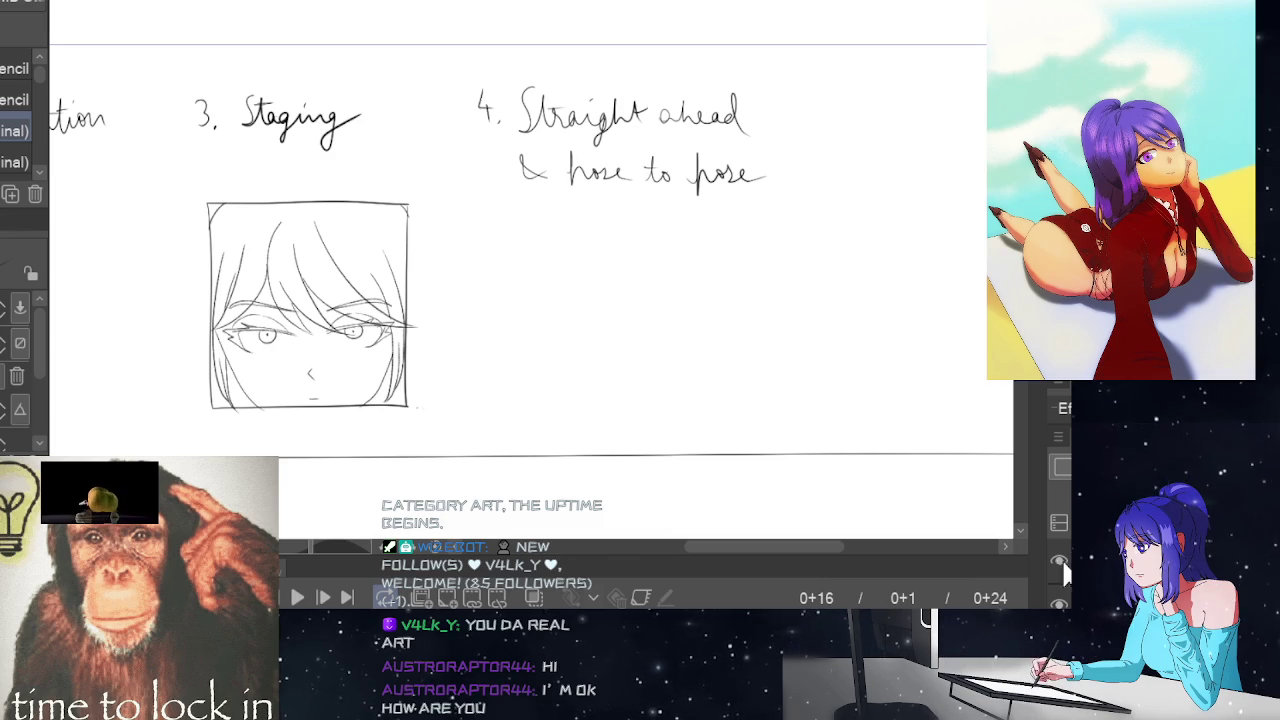
left_click(1058, 561)
Show the face sketch layer again
left_click(1058, 561)
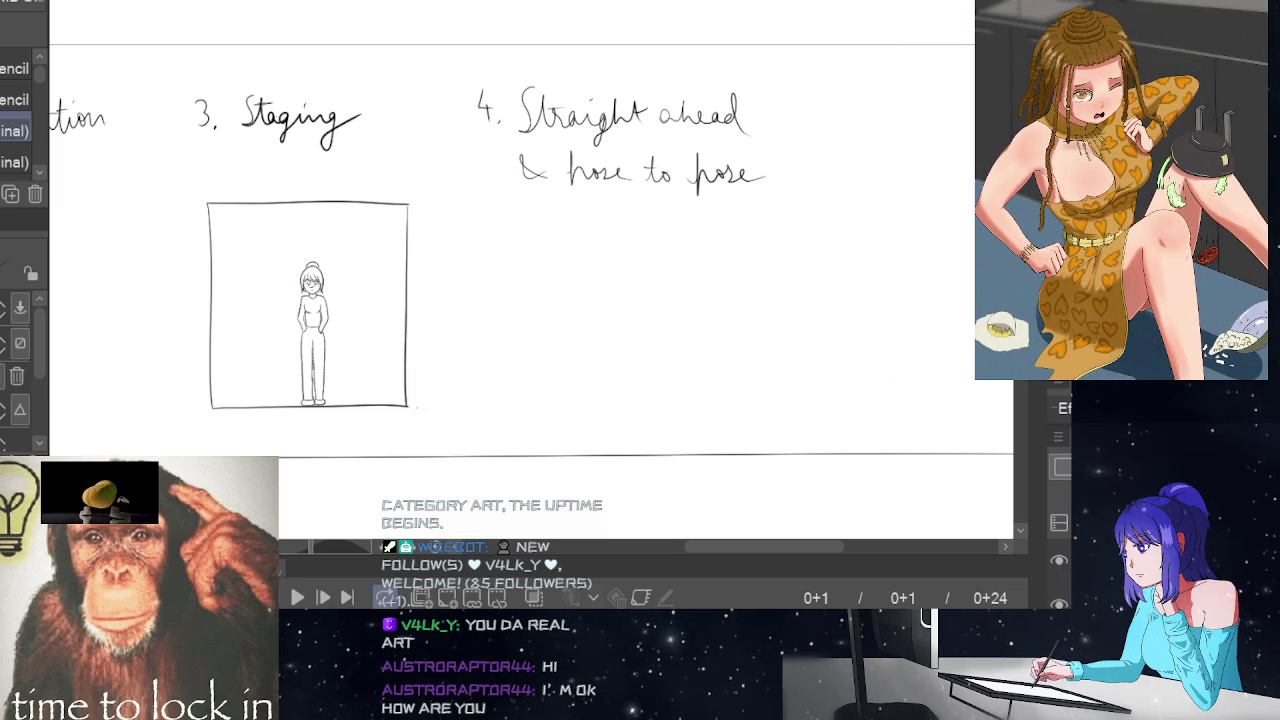
Pencil a flame outline with a raised tip and inner flicker, then add a blank cel
scroll(670, 303, "up", 1)
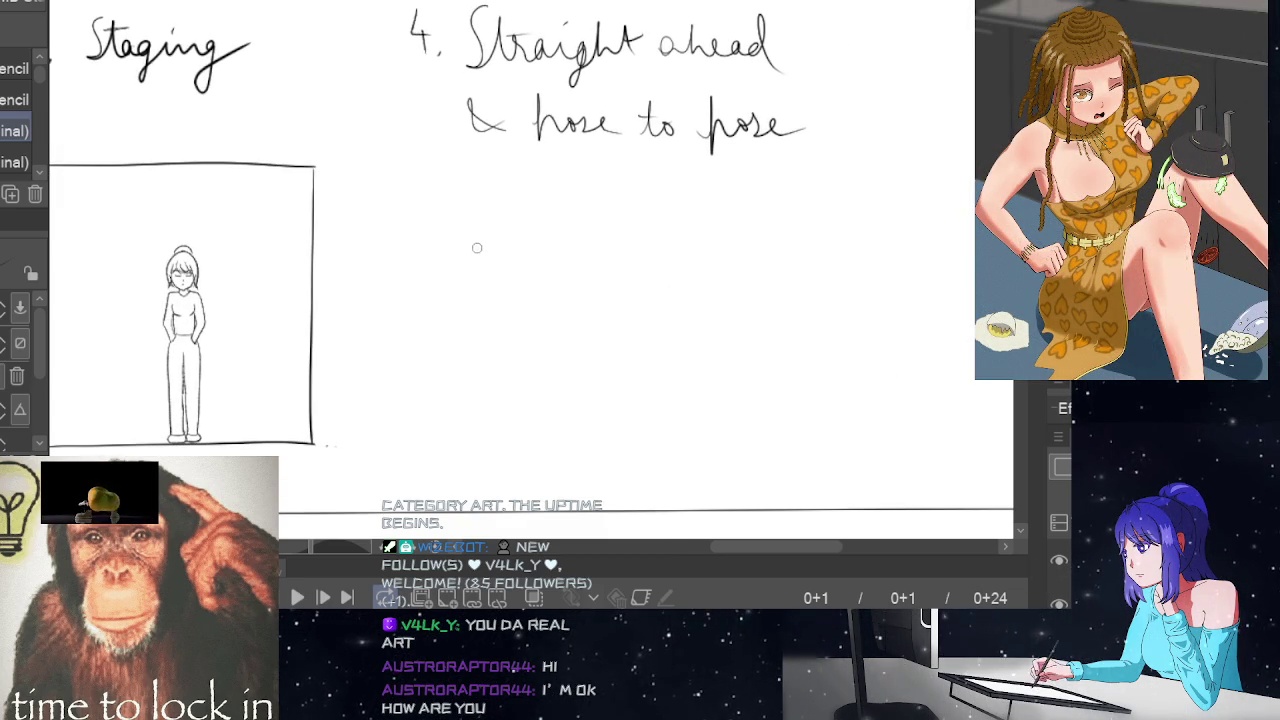
mouse_move(485, 208)
left_mouse_down()
mouse_move(457, 297)
mouse_move(487, 334)
mouse_move(529, 276)
left_mouse_up()
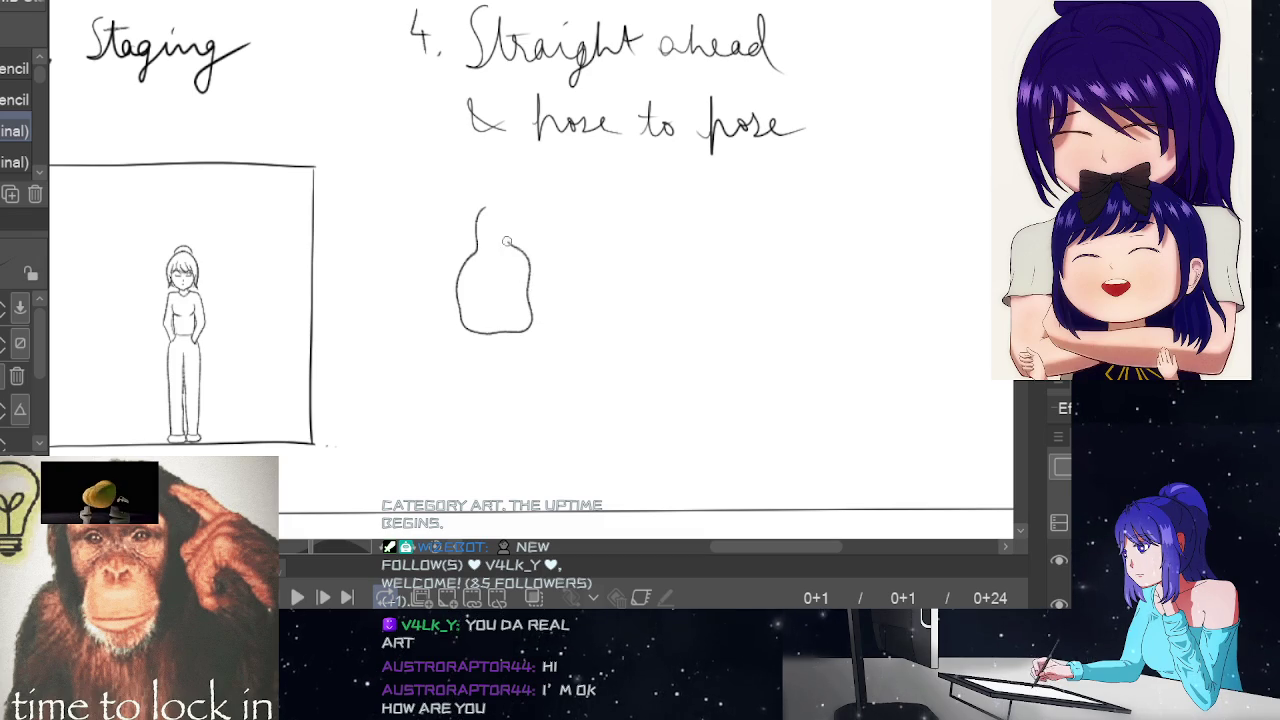
left_click_drag(493, 219, 495, 199)
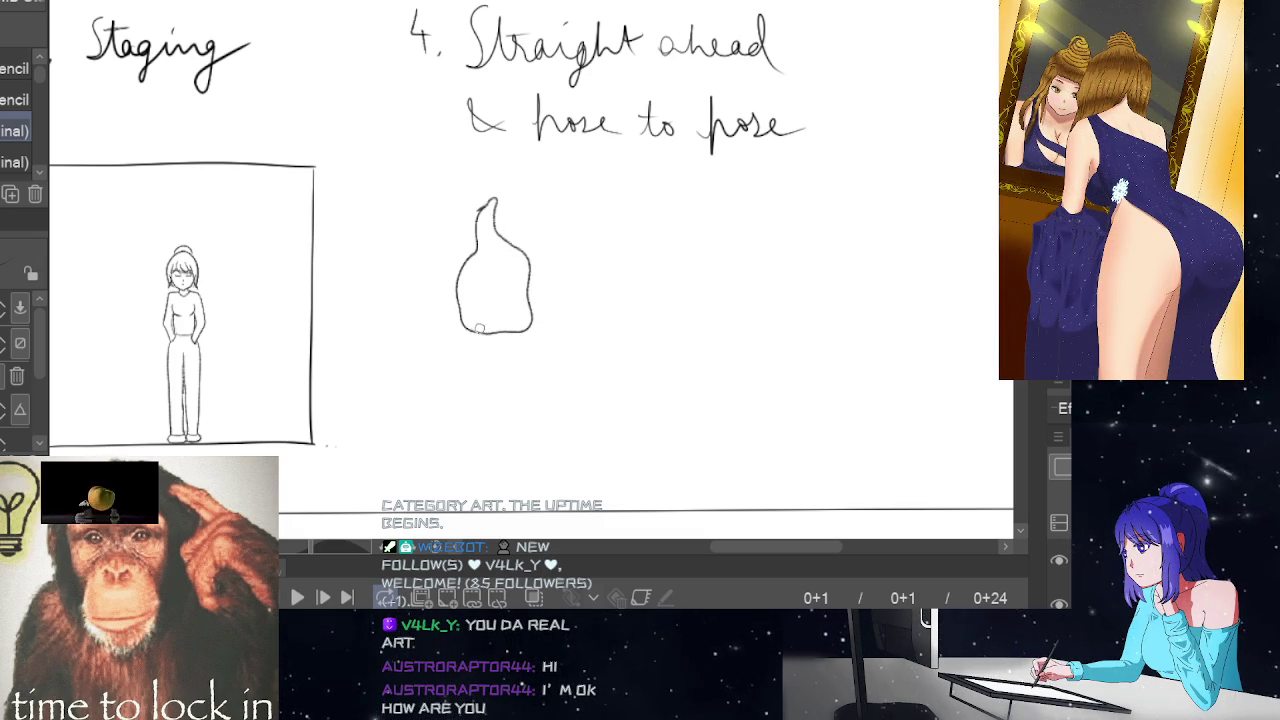
left_click_drag(481, 288, 495, 304)
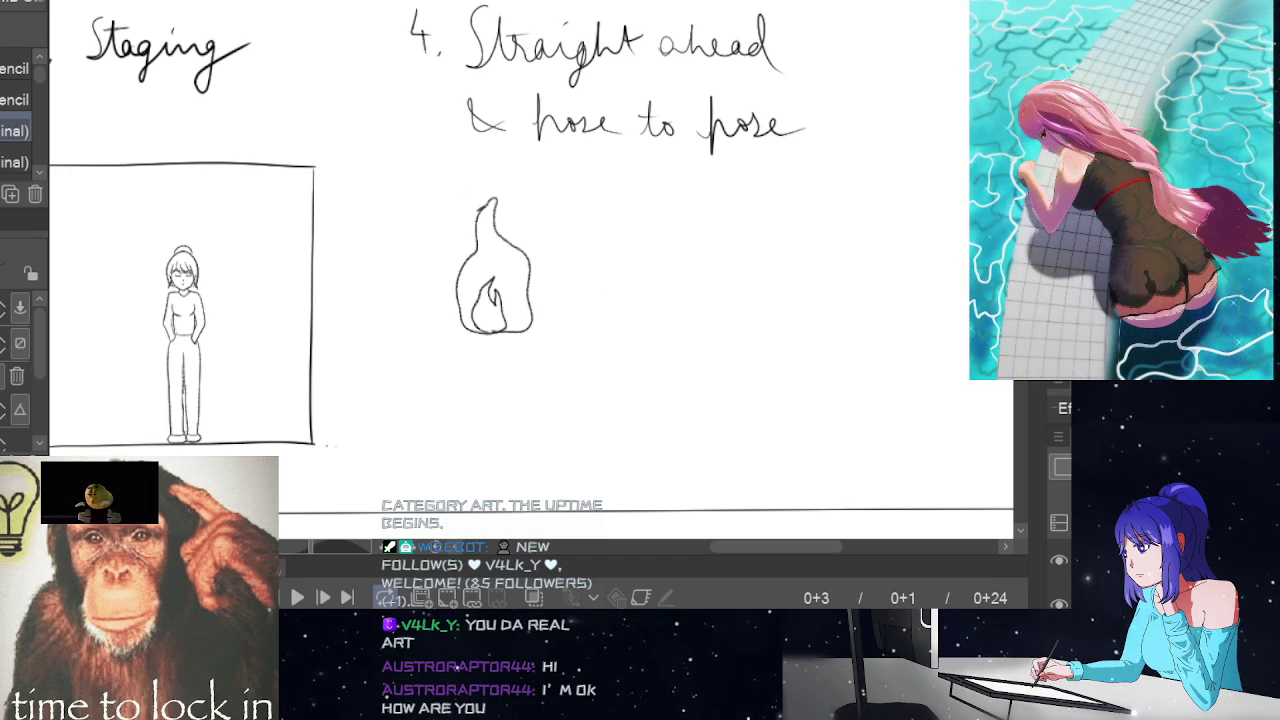
left_click(447, 597)
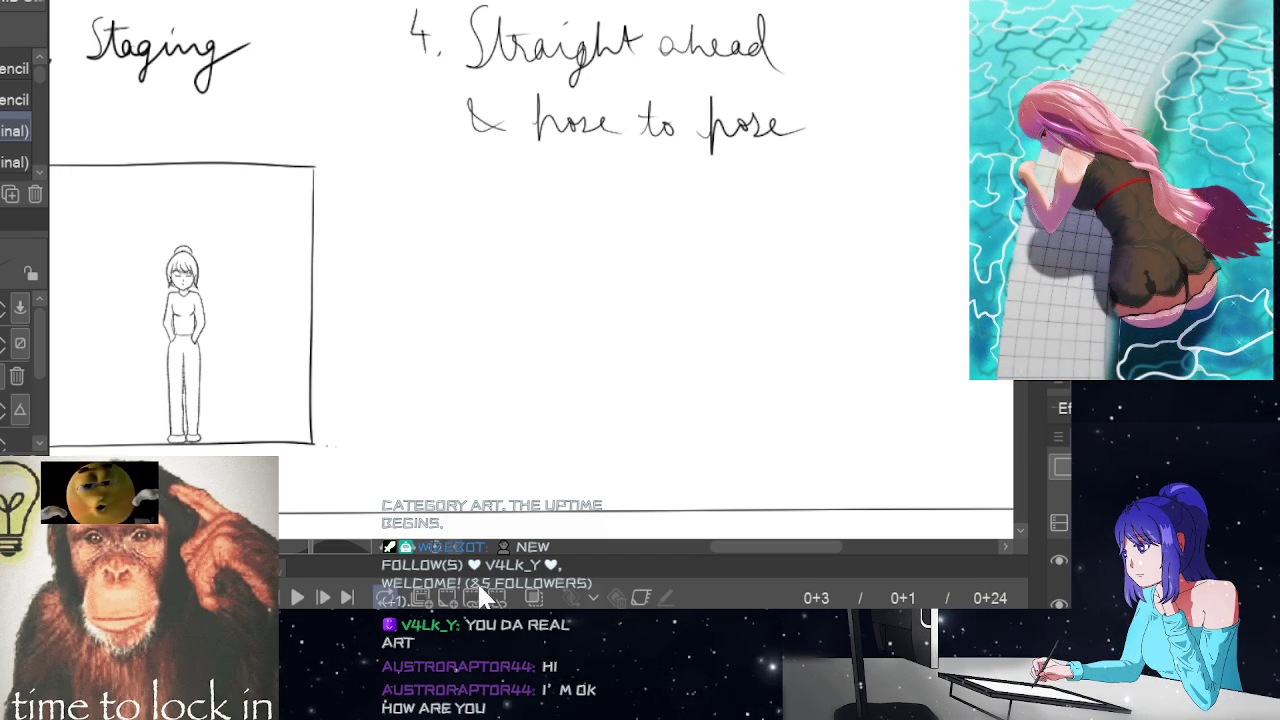
Turn on onion skin and extend the frame-3 flame's bottom stroke to the right
left_click(535, 597)
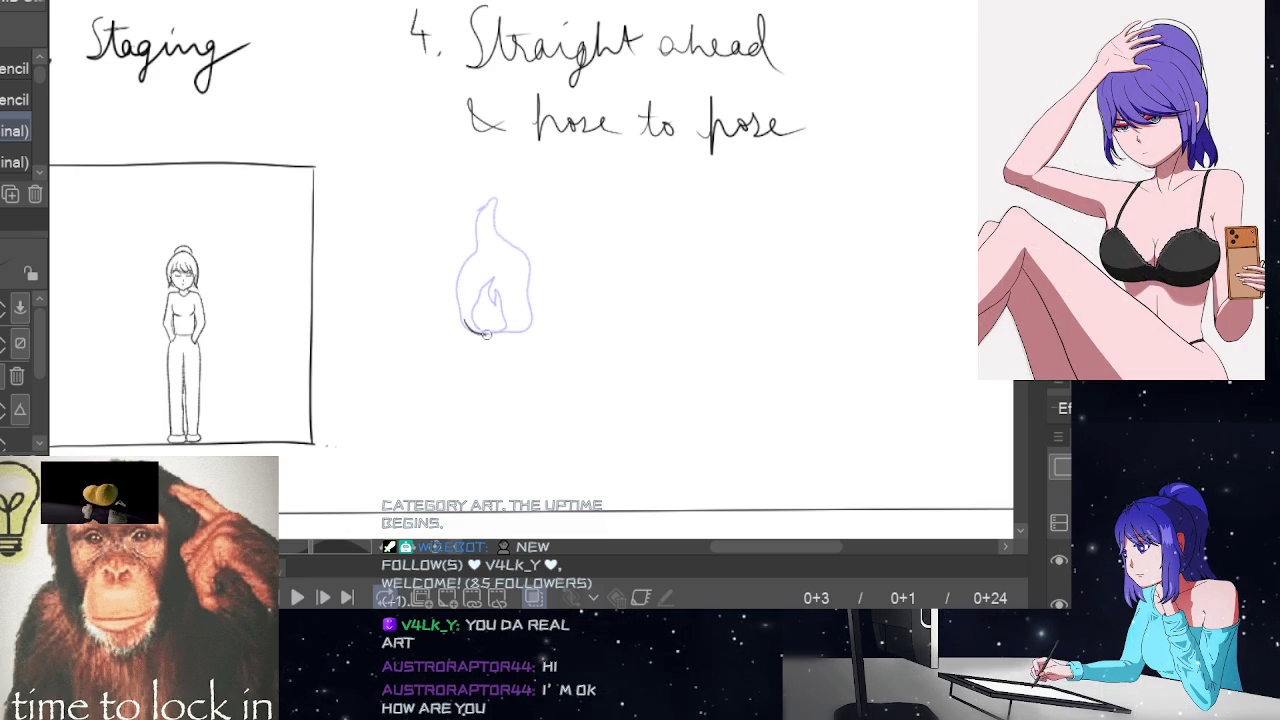
mouse_move(486, 334)
left_mouse_down()
mouse_move(530, 323)
mouse_move(491, 192)
mouse_move(461, 292)
mouse_move(470, 334)
mouse_move(492, 274)
mouse_move(506, 326)
left_mouse_up()
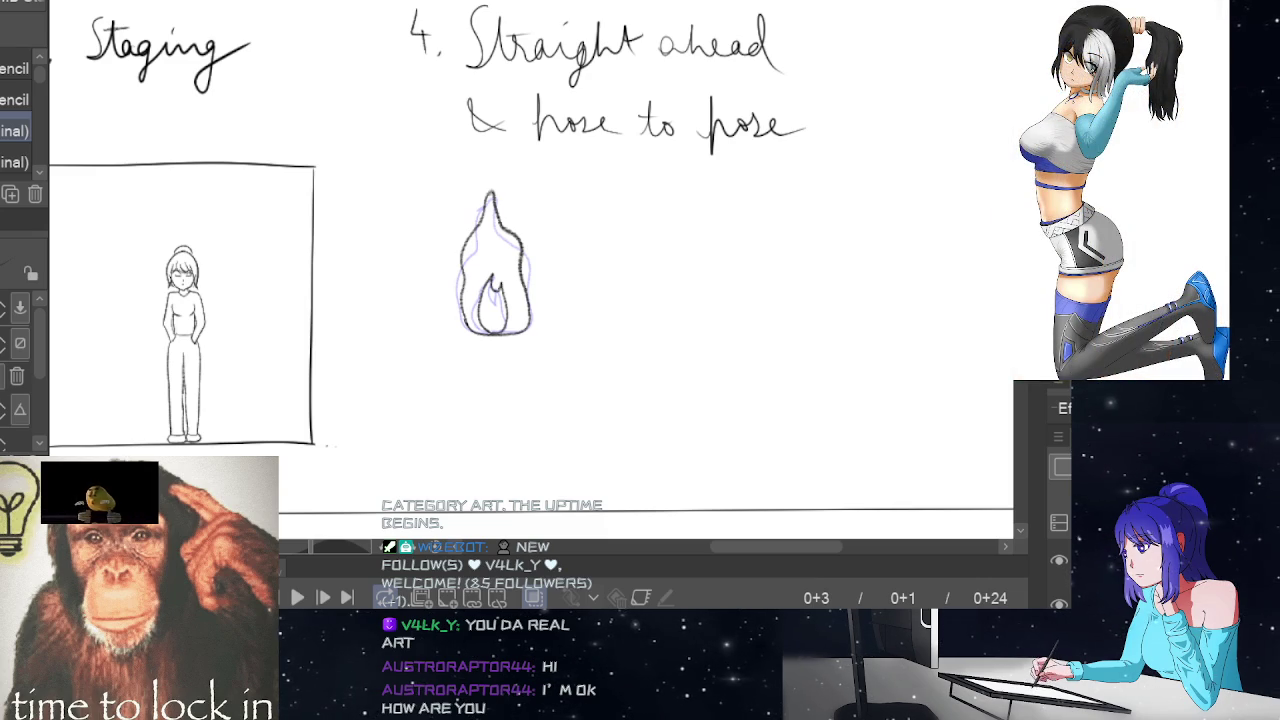
Draw frame 5's flame with its left side and inner tongue
scroll(530, 300, "down", 1)
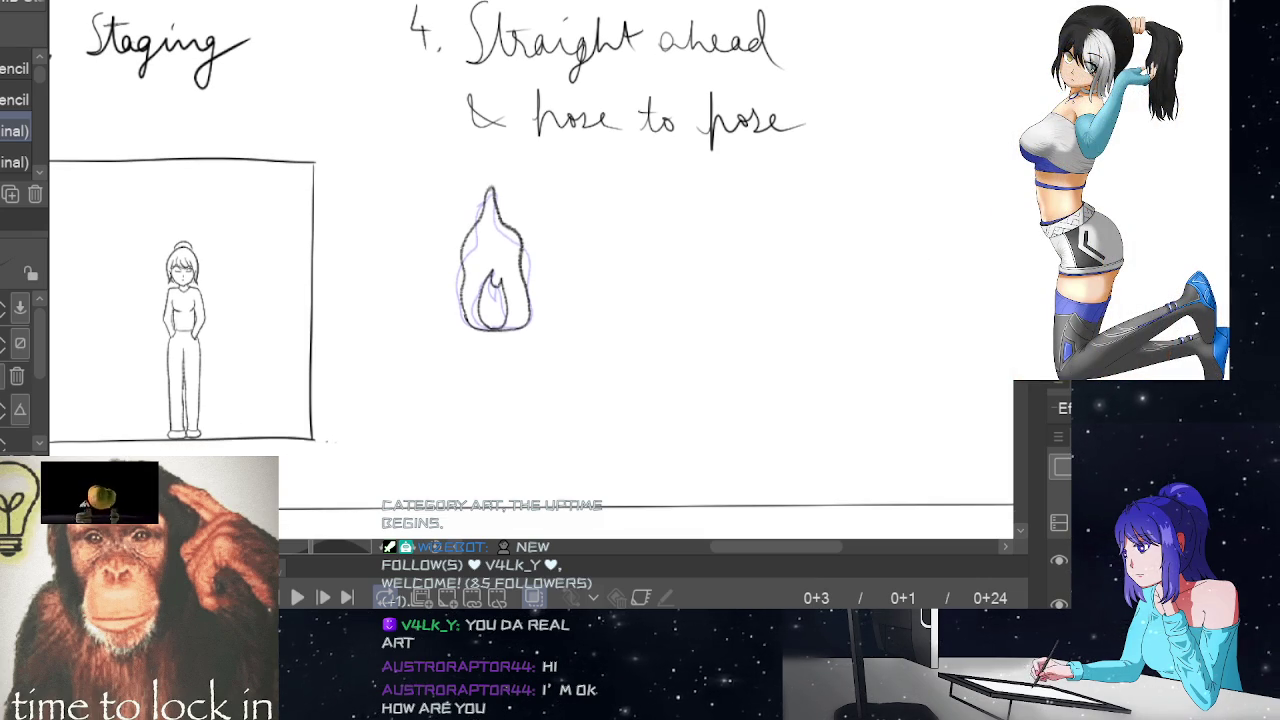
key("Right")
key("Right")
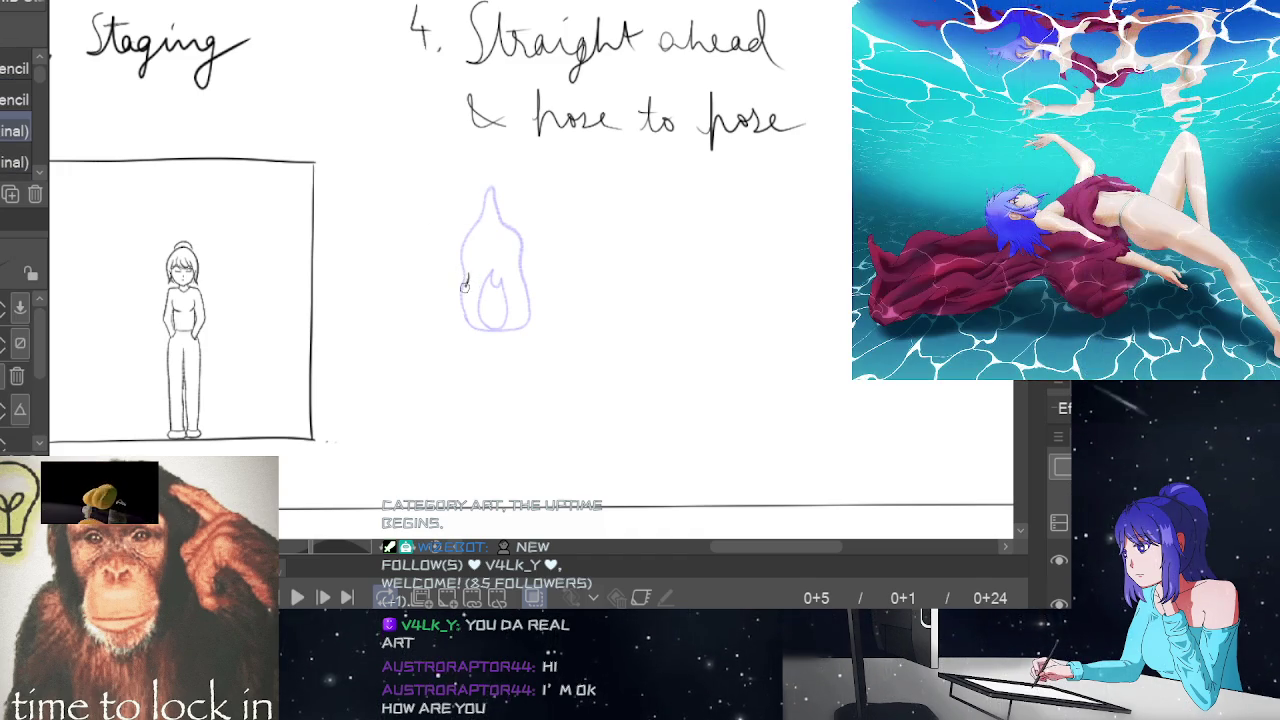
mouse_move(467, 274)
left_mouse_down()
mouse_move(459, 310)
mouse_move(475, 330)
mouse_move(527, 292)
mouse_move(522, 236)
mouse_move(492, 200)
mouse_move(460, 245)
mouse_move(464, 287)
left_mouse_up()
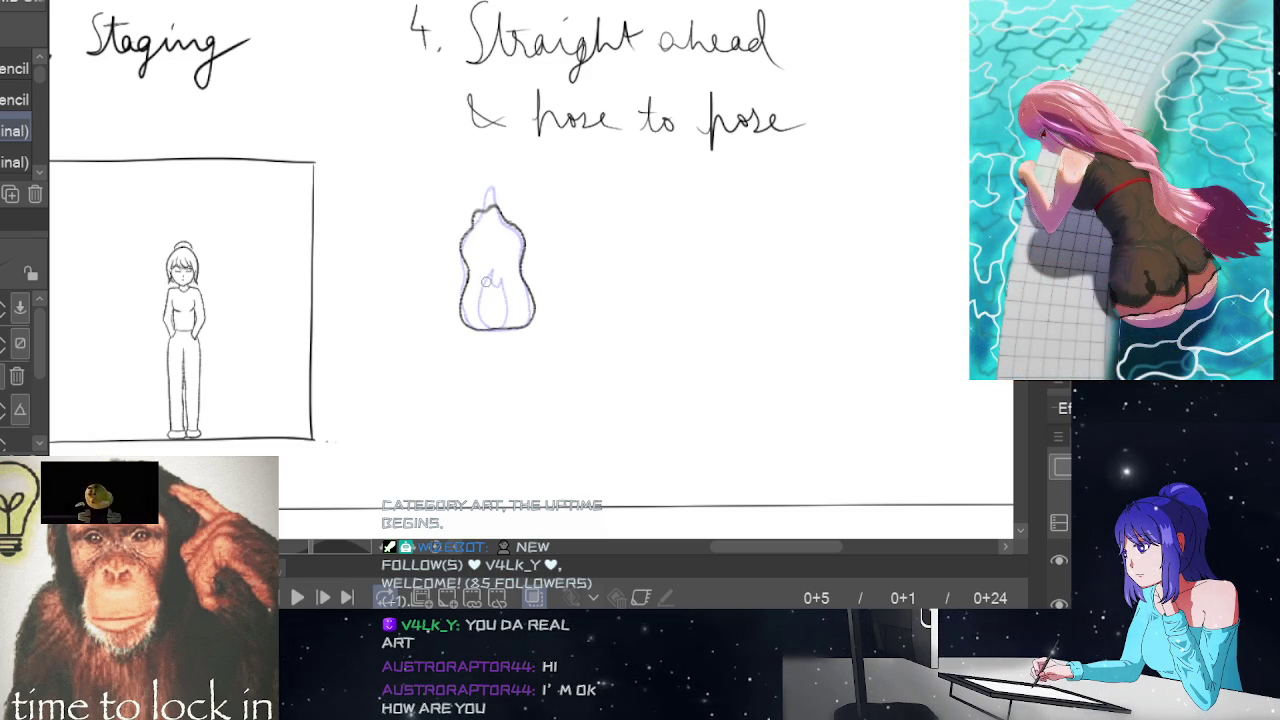
mouse_move(485, 282)
left_mouse_down()
mouse_move(476, 300)
mouse_move(508, 310)
mouse_move(505, 289)
mouse_move(482, 280)
mouse_move(492, 290)
left_mouse_up()
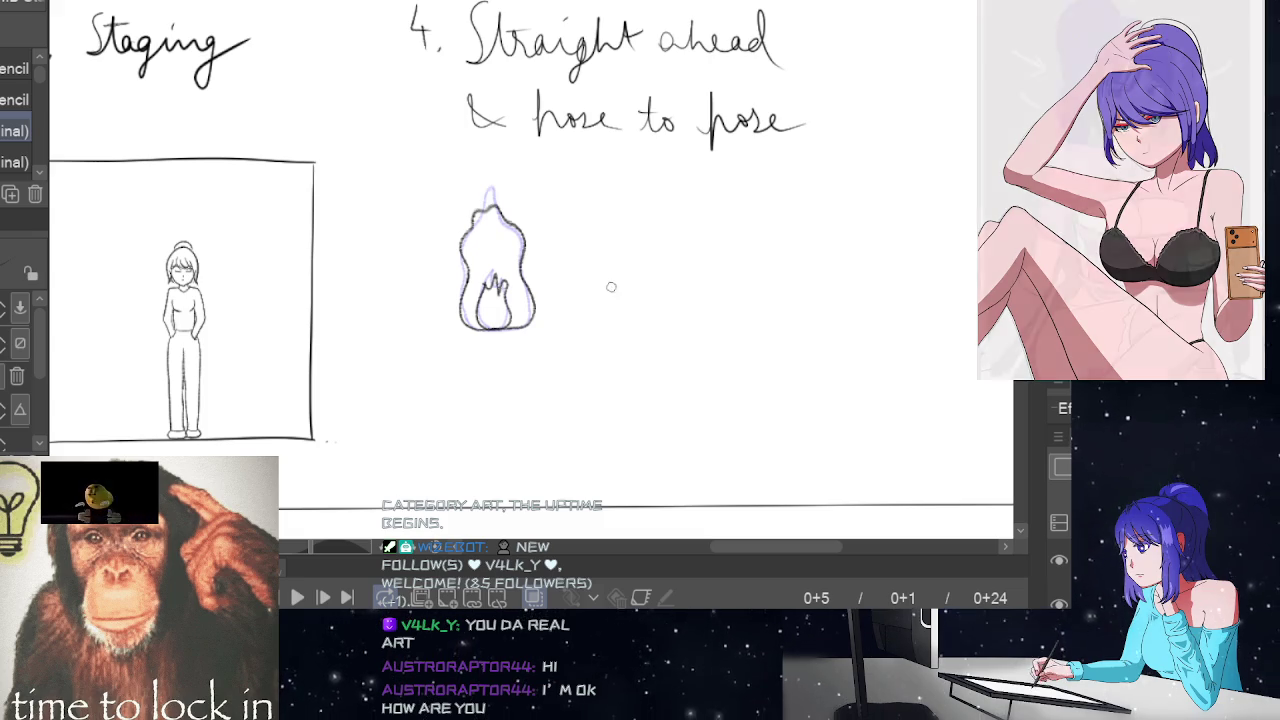
Draw frame 7's flame outline and inner line, undoing a stray stroke
key("Right")
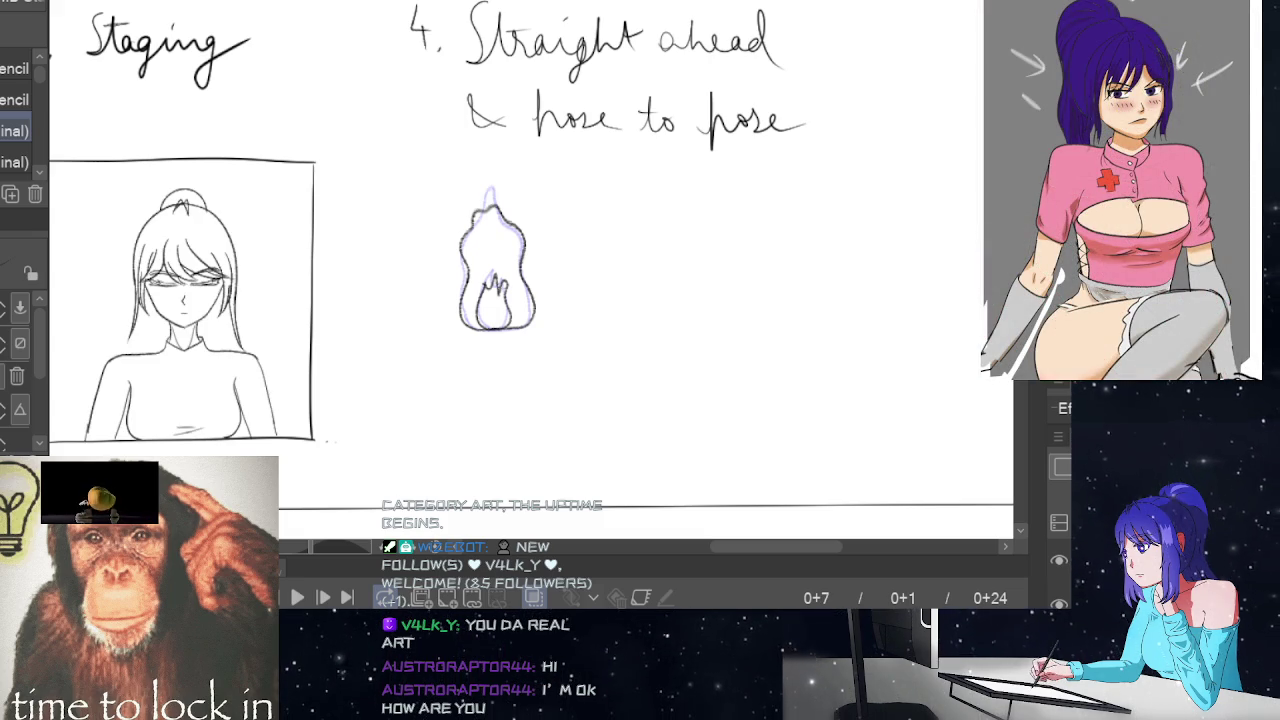
key("Right")
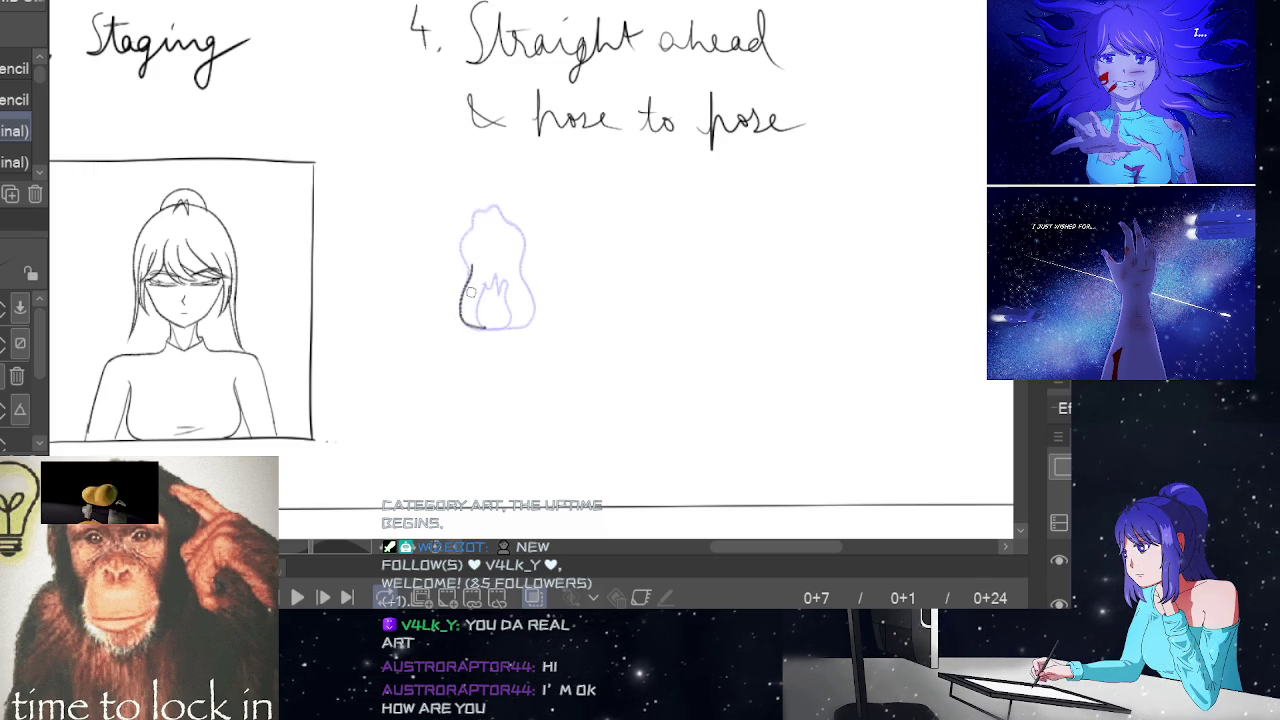
key("ctrl+z")
left_click_drag(469, 271, 503, 328)
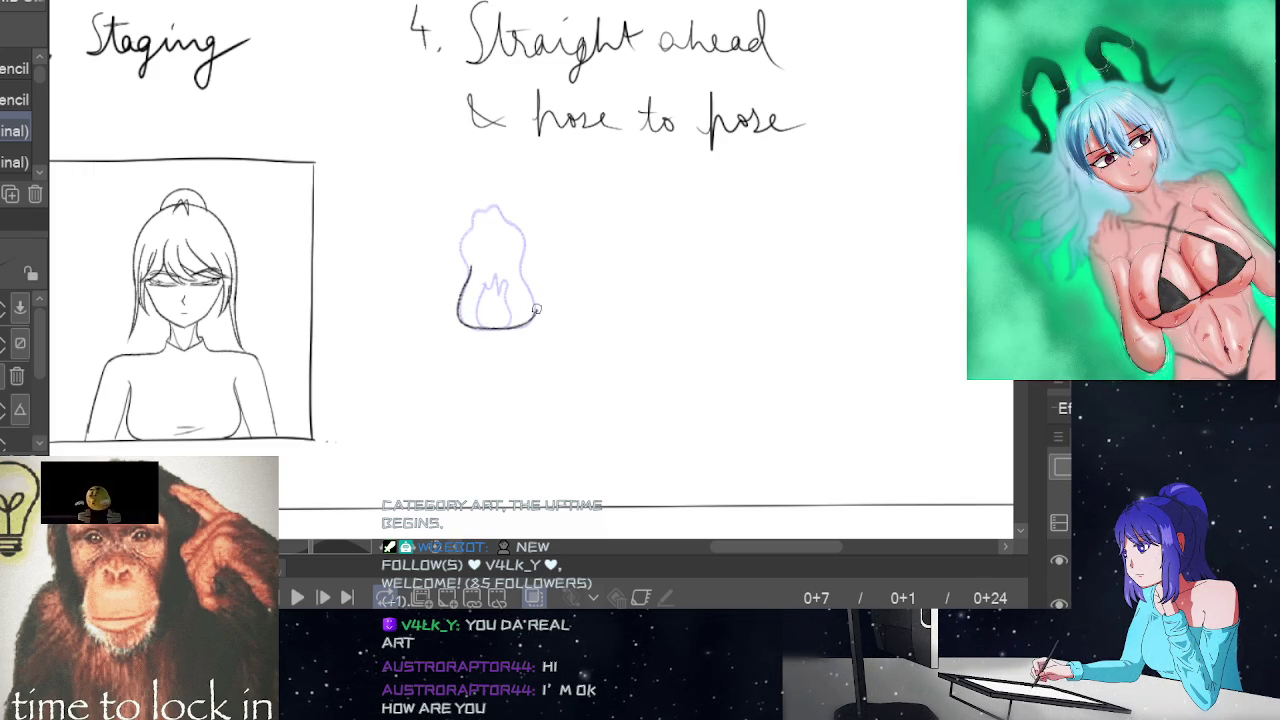
mouse_move(522, 279)
left_mouse_down()
mouse_move(517, 221)
mouse_move(468, 211)
mouse_move(464, 240)
left_mouse_up()
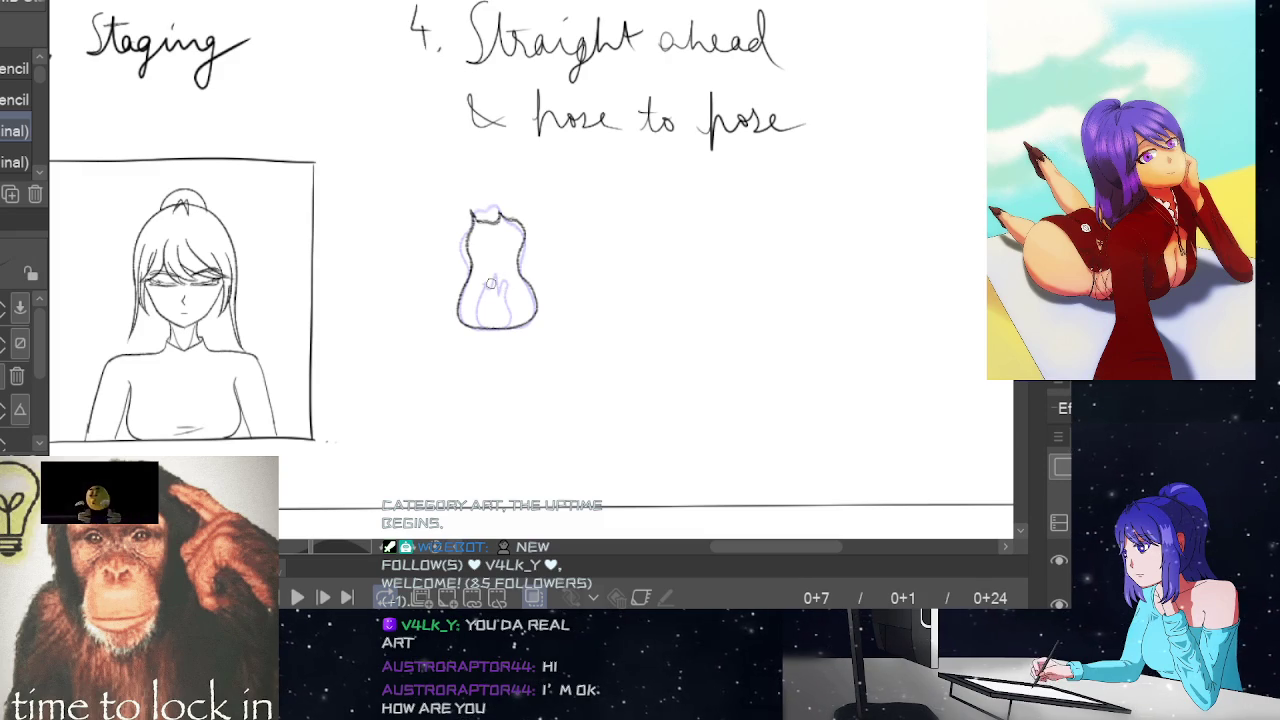
mouse_move(490, 285)
left_mouse_down()
mouse_move(476, 312)
mouse_move(500, 326)
mouse_move(496, 292)
mouse_move(482, 294)
left_mouse_up()
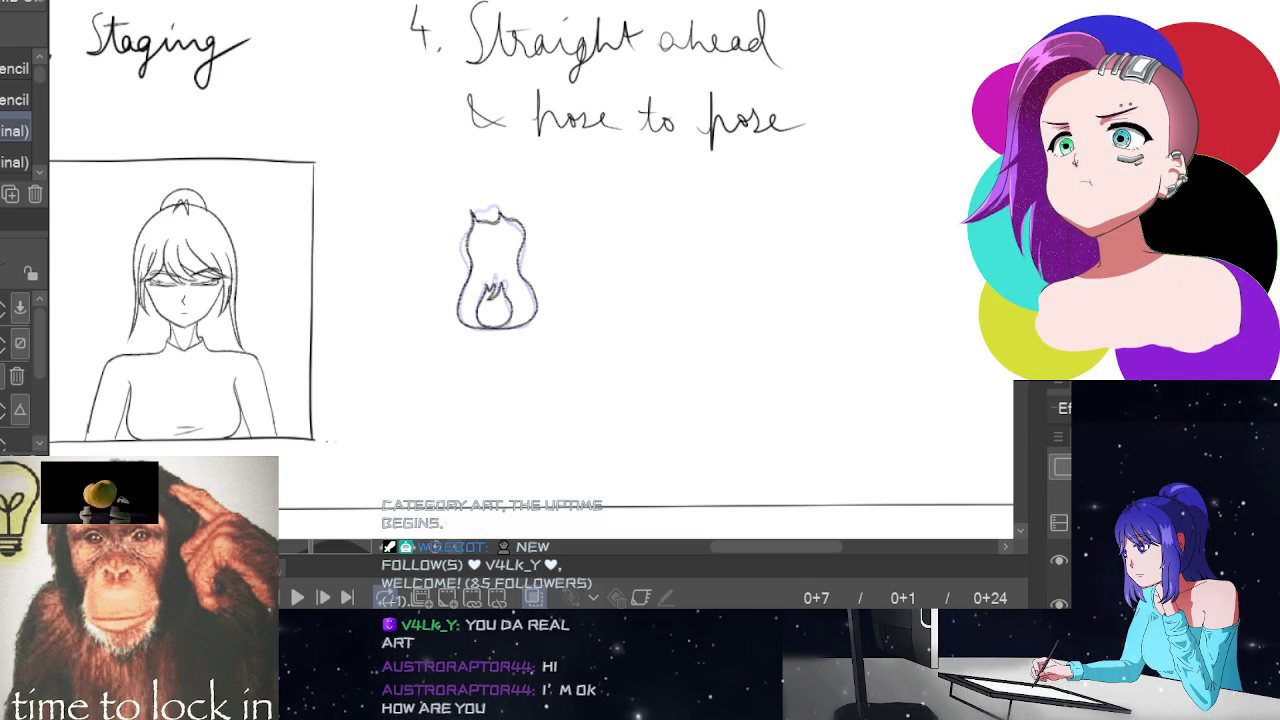
Draw frame 9's flame with its edges, tip, bottom and inner tongue
key("Right")
key("Right")
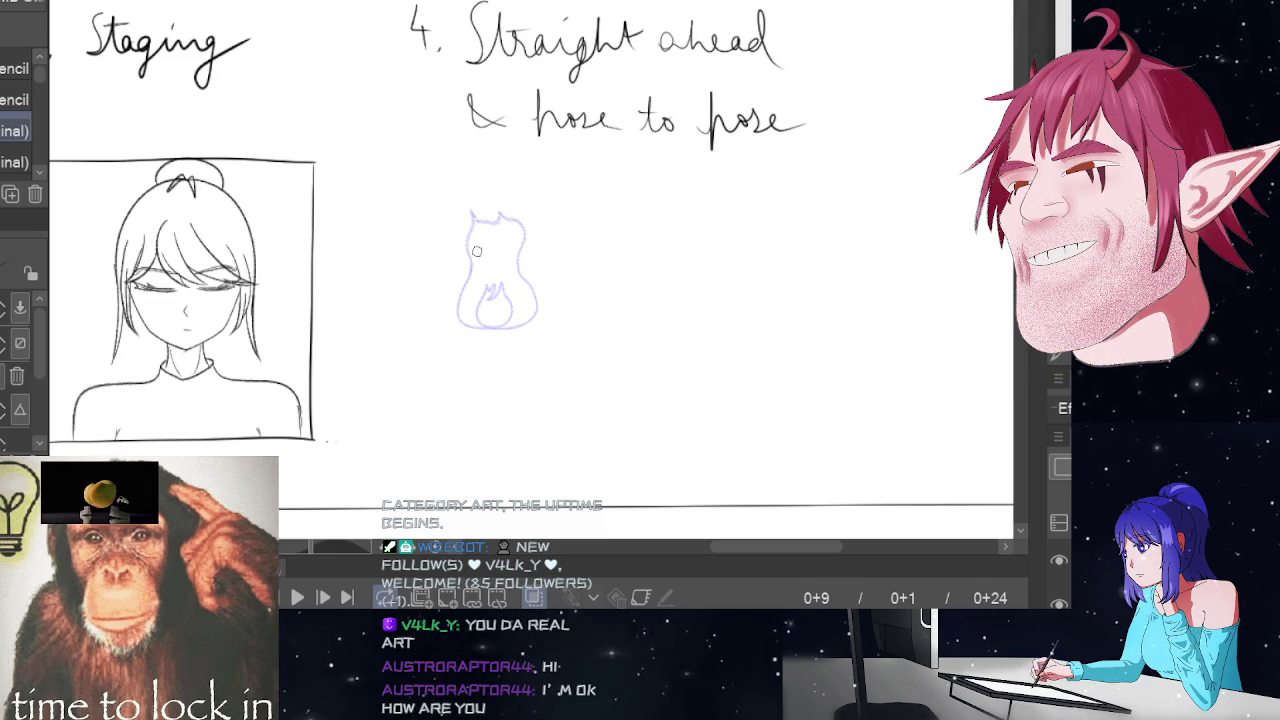
mouse_move(478, 254)
left_mouse_down()
mouse_move(466, 322)
mouse_move(518, 326)
mouse_move(530, 308)
mouse_move(517, 245)
left_mouse_up()
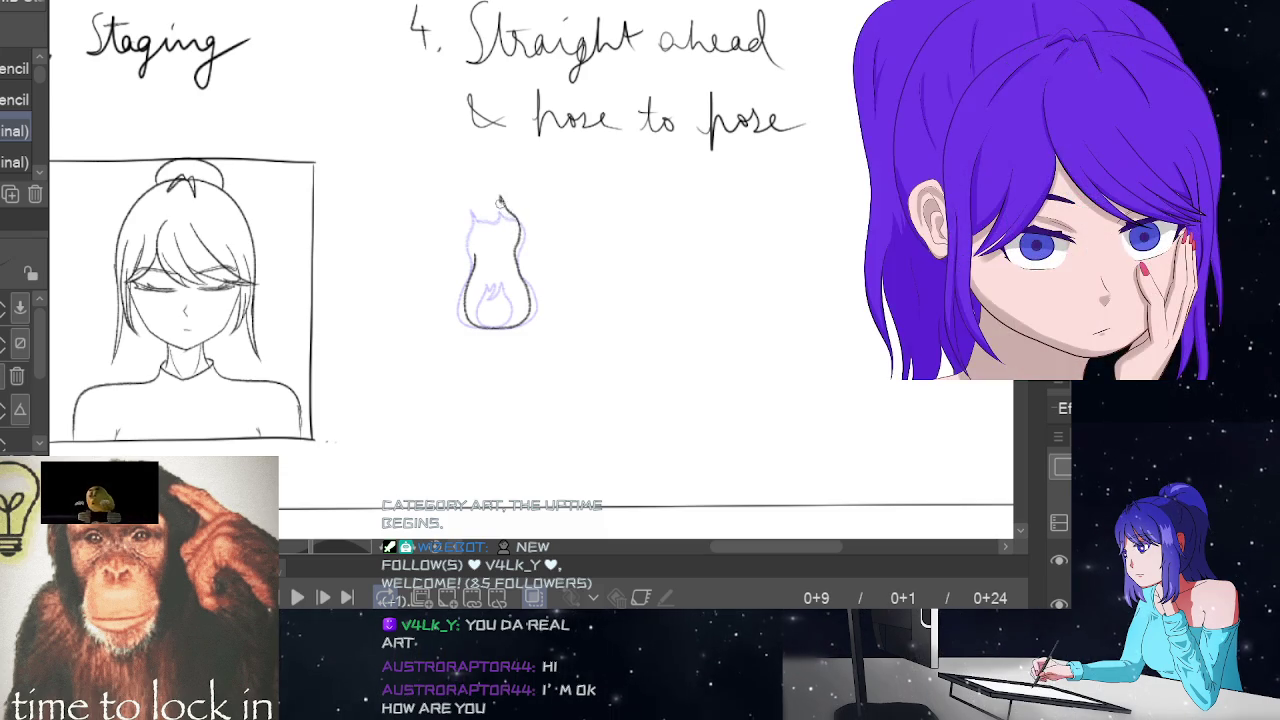
mouse_move(511, 214)
left_mouse_down()
mouse_move(481, 222)
mouse_move(466, 262)
left_mouse_up()
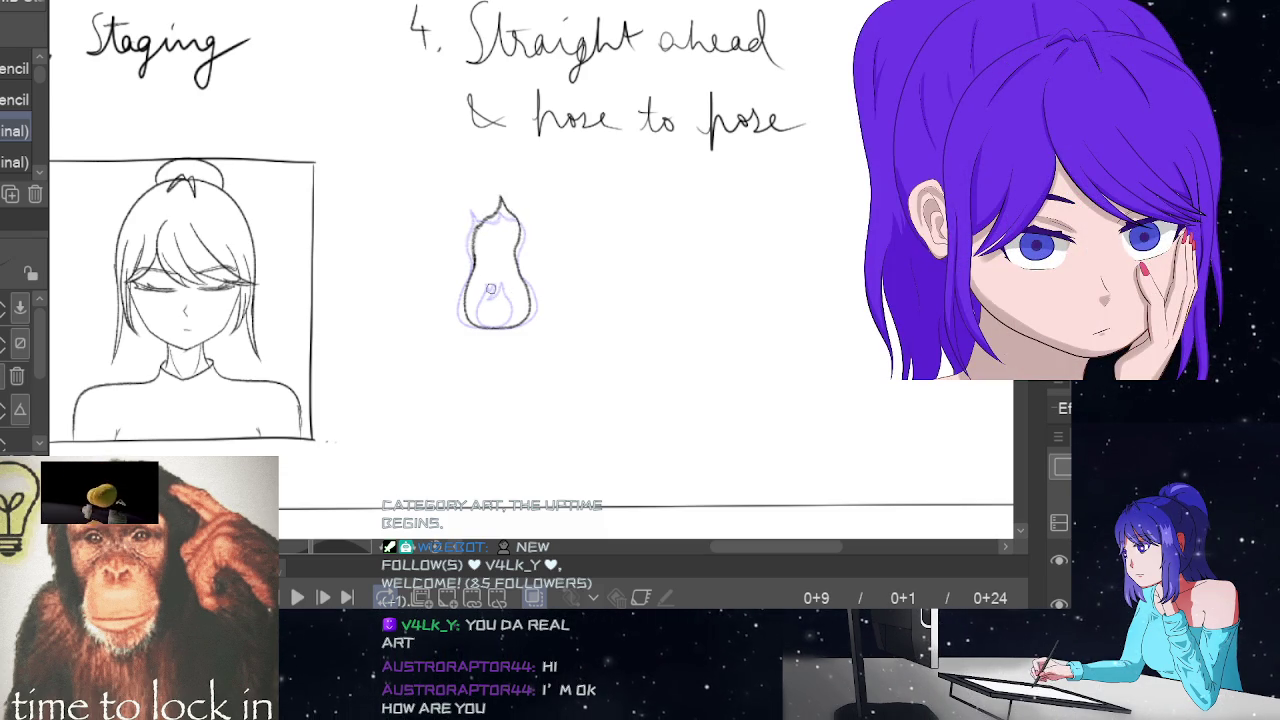
mouse_move(488, 329)
left_mouse_down()
mouse_move(506, 324)
mouse_move(502, 285)
left_mouse_up()
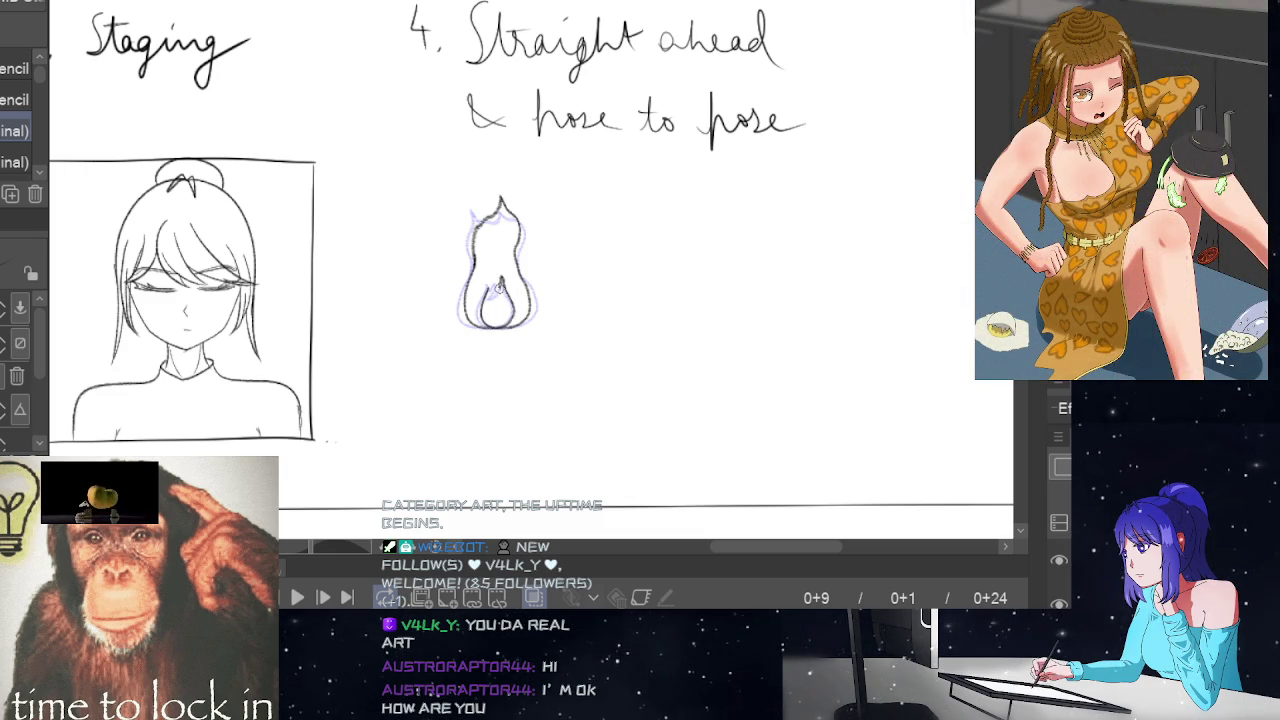
left_click_drag(486, 296, 496, 284)
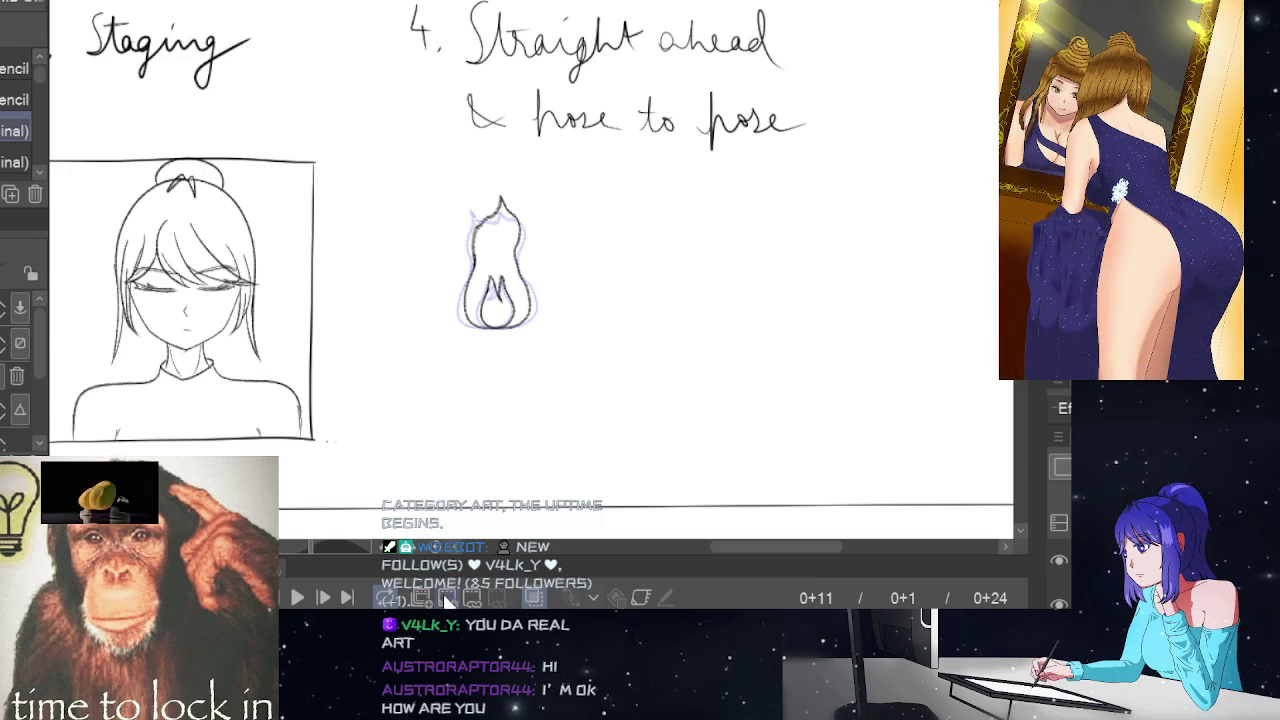
Draw frame 11's flame outline with an inner stroke
key("Right")
key("Right")
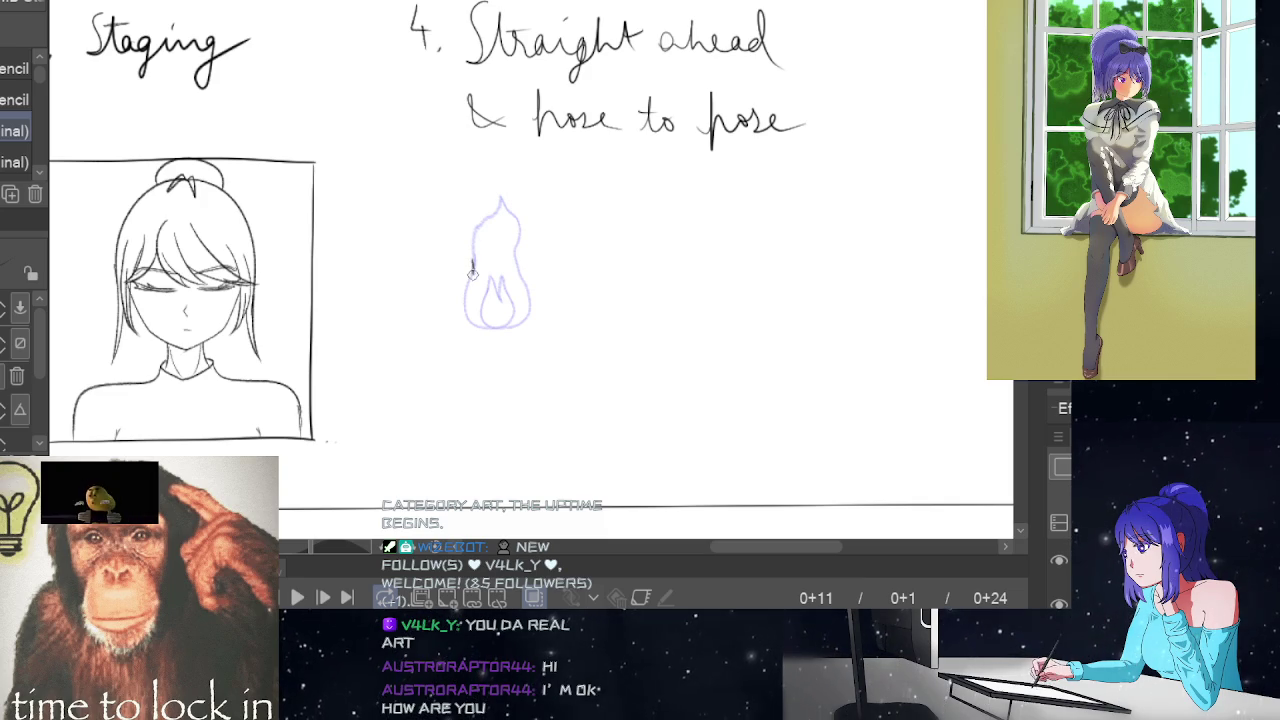
left_click_drag(467, 293, 521, 290)
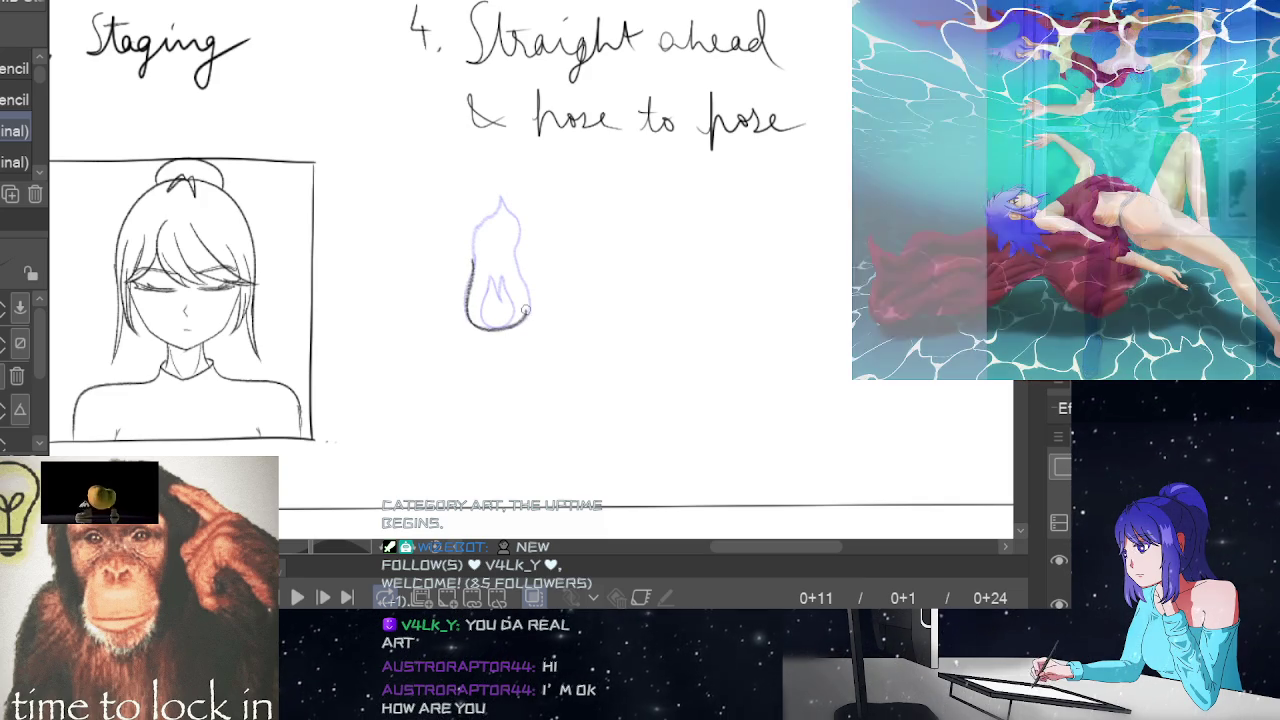
mouse_move(521, 290)
left_mouse_down()
mouse_move(521, 219)
mouse_move(495, 197)
mouse_move(473, 268)
left_mouse_up()
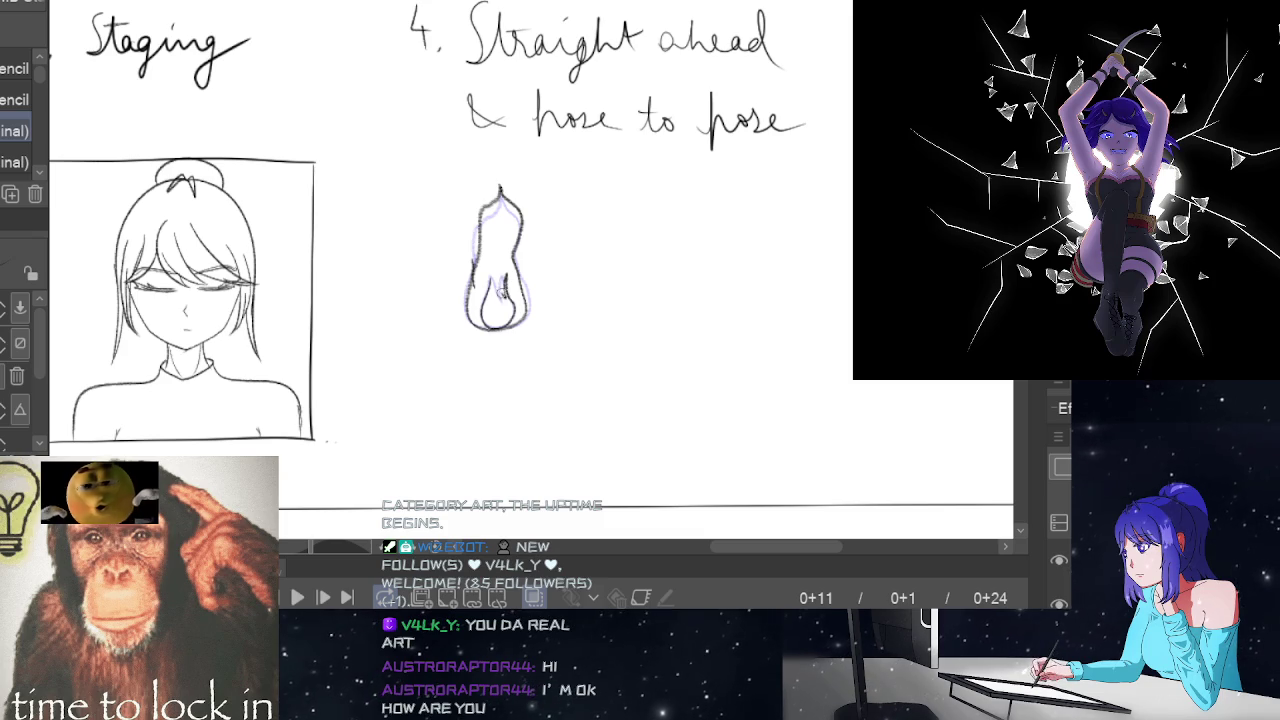
left_click_drag(492, 276, 486, 292)
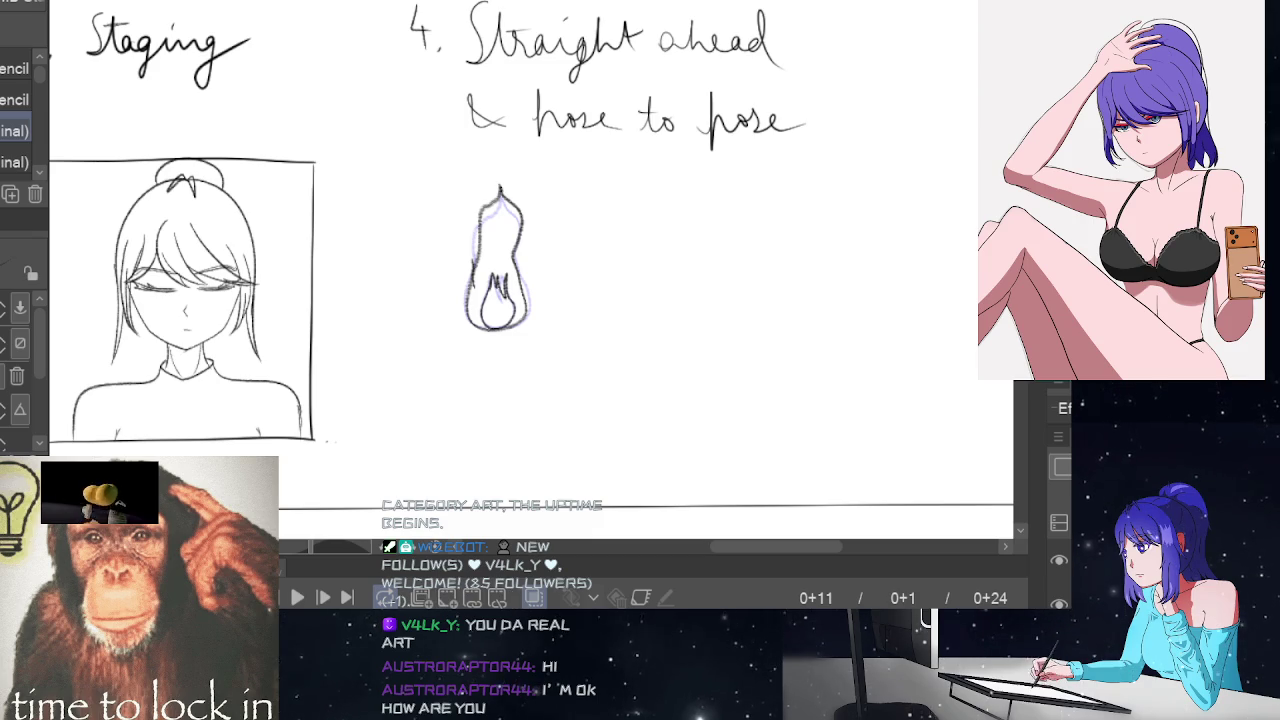
Clear frame 13's old flame and redraw its outline and inner tongue
key("space")
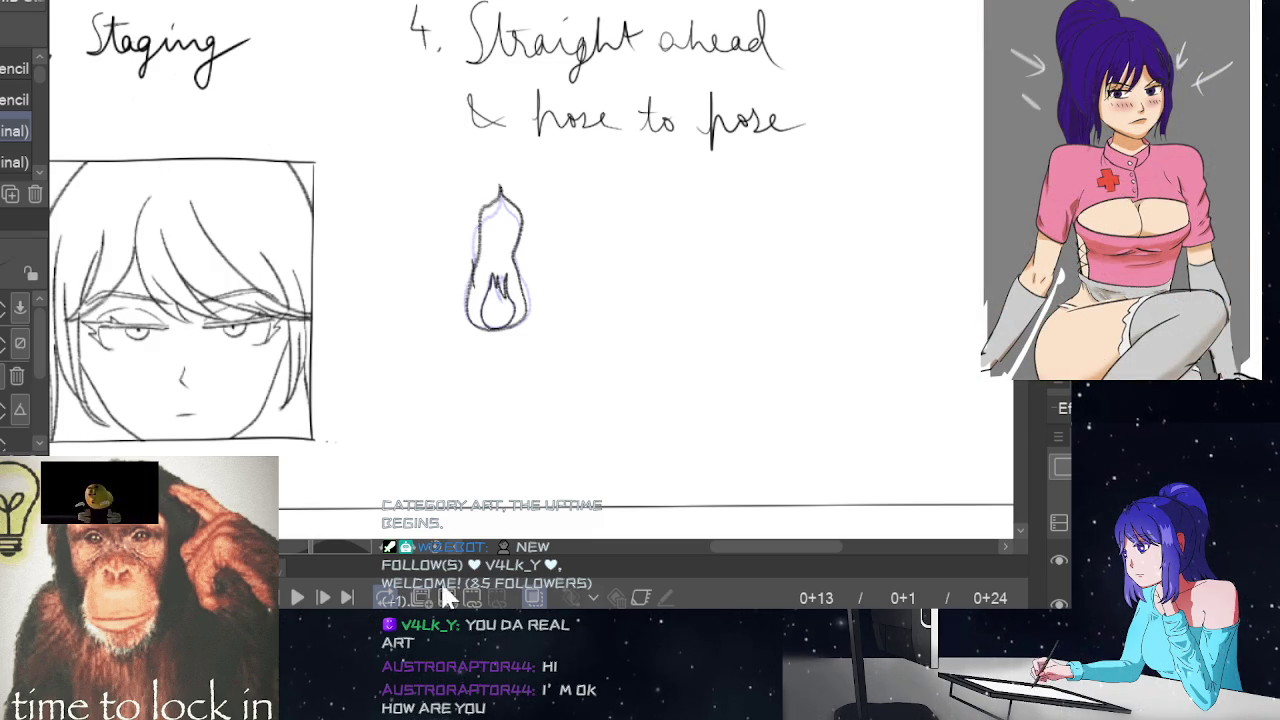
left_click(485, 597)
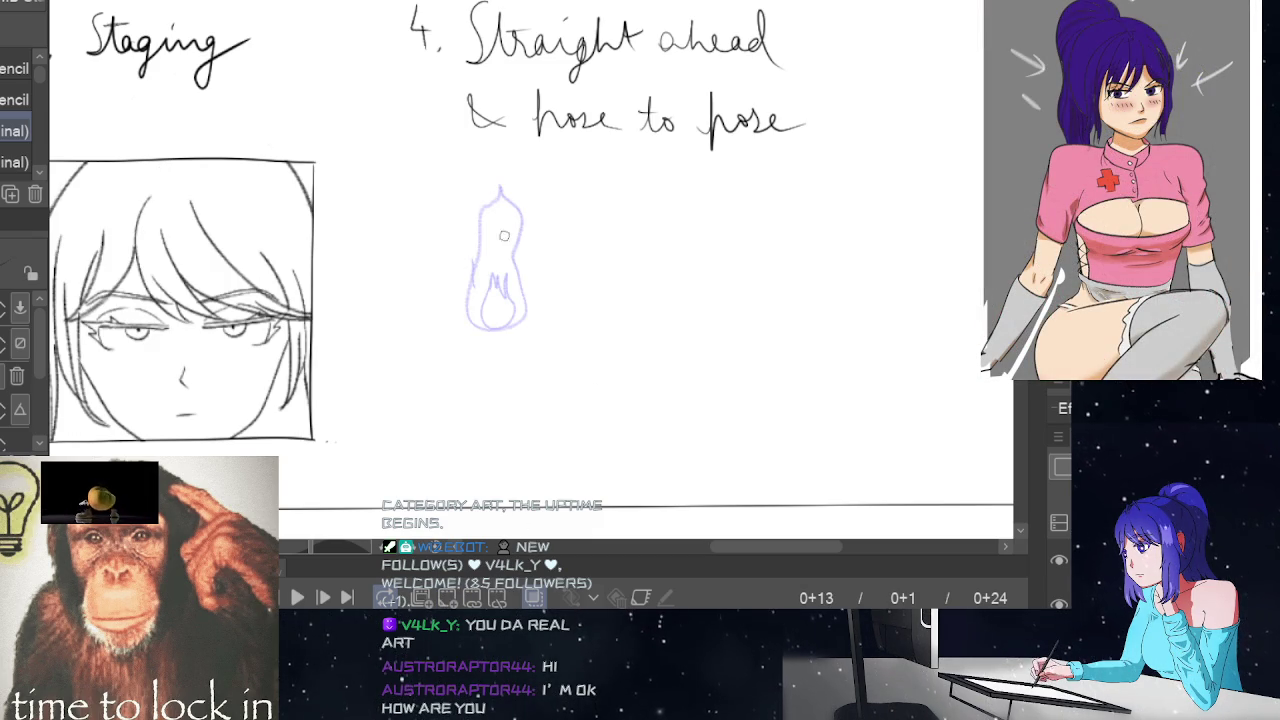
mouse_move(481, 256)
left_mouse_down()
mouse_move(466, 299)
mouse_move(526, 301)
mouse_move(508, 258)
left_mouse_up()
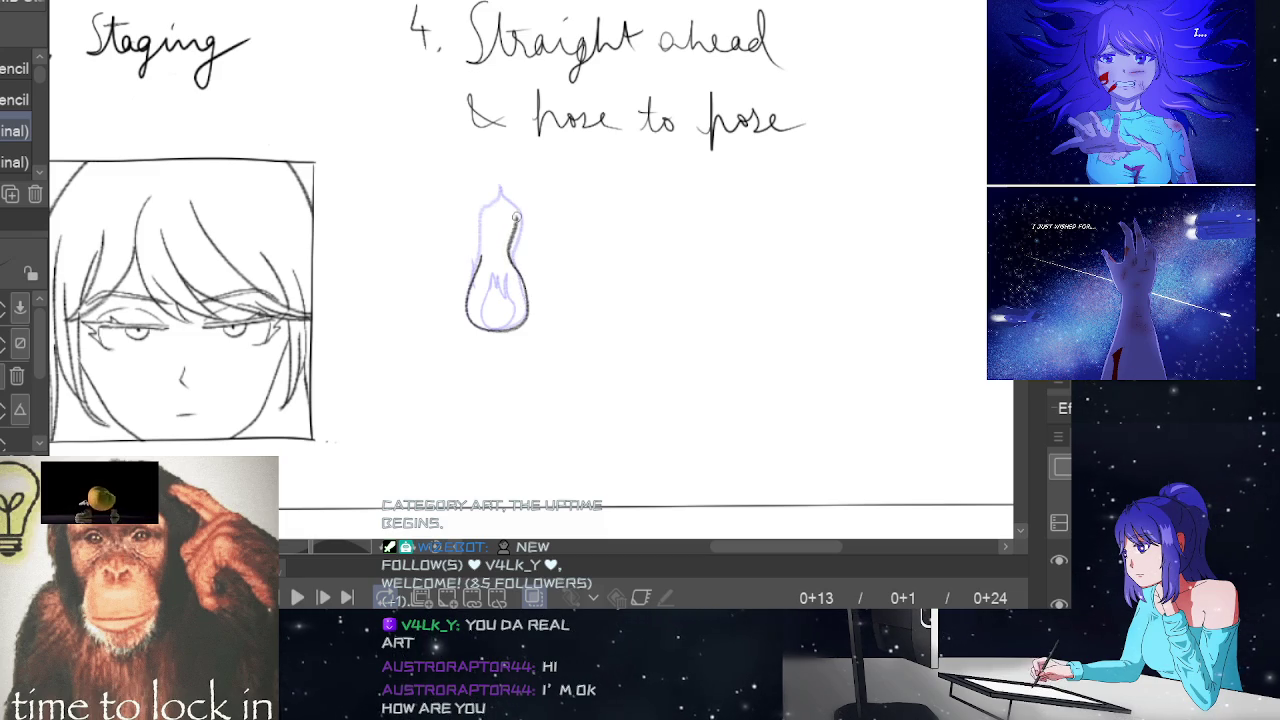
mouse_move(513, 202)
left_mouse_down()
mouse_move(496, 186)
mouse_move(477, 221)
left_mouse_up()
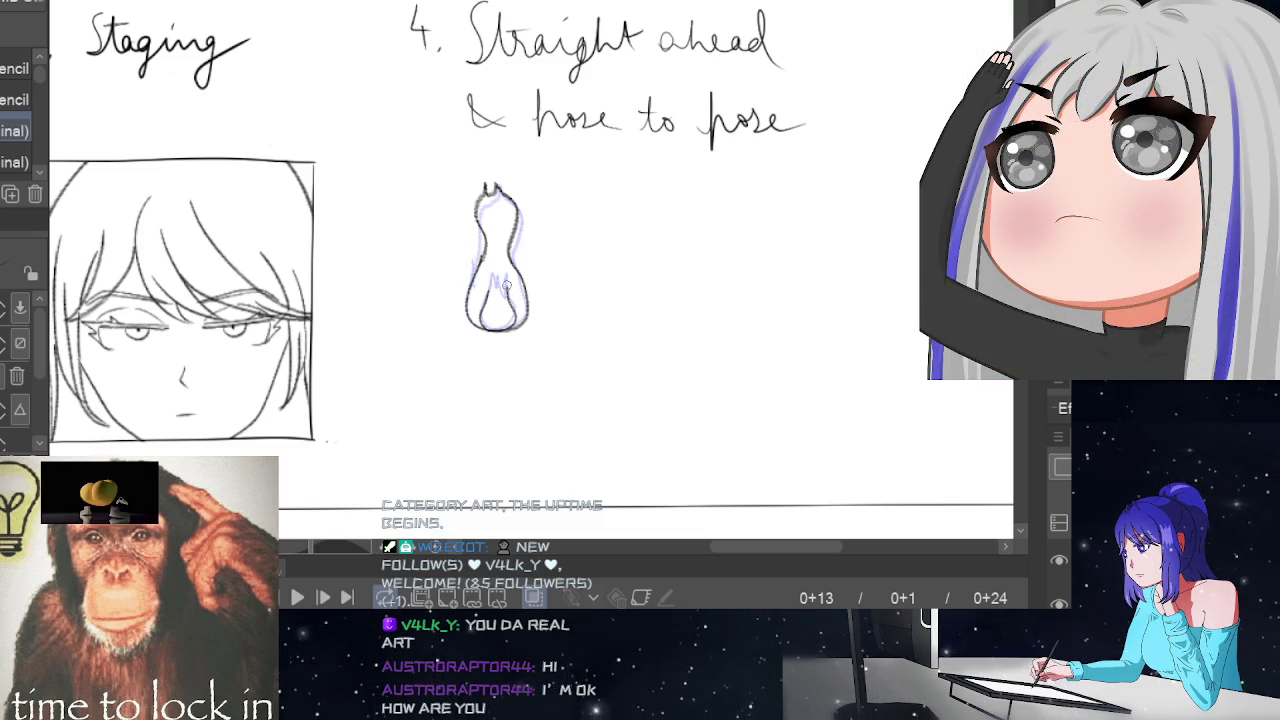
mouse_move(503, 290)
left_mouse_down()
mouse_move(494, 278)
mouse_move(496, 300)
left_mouse_up()
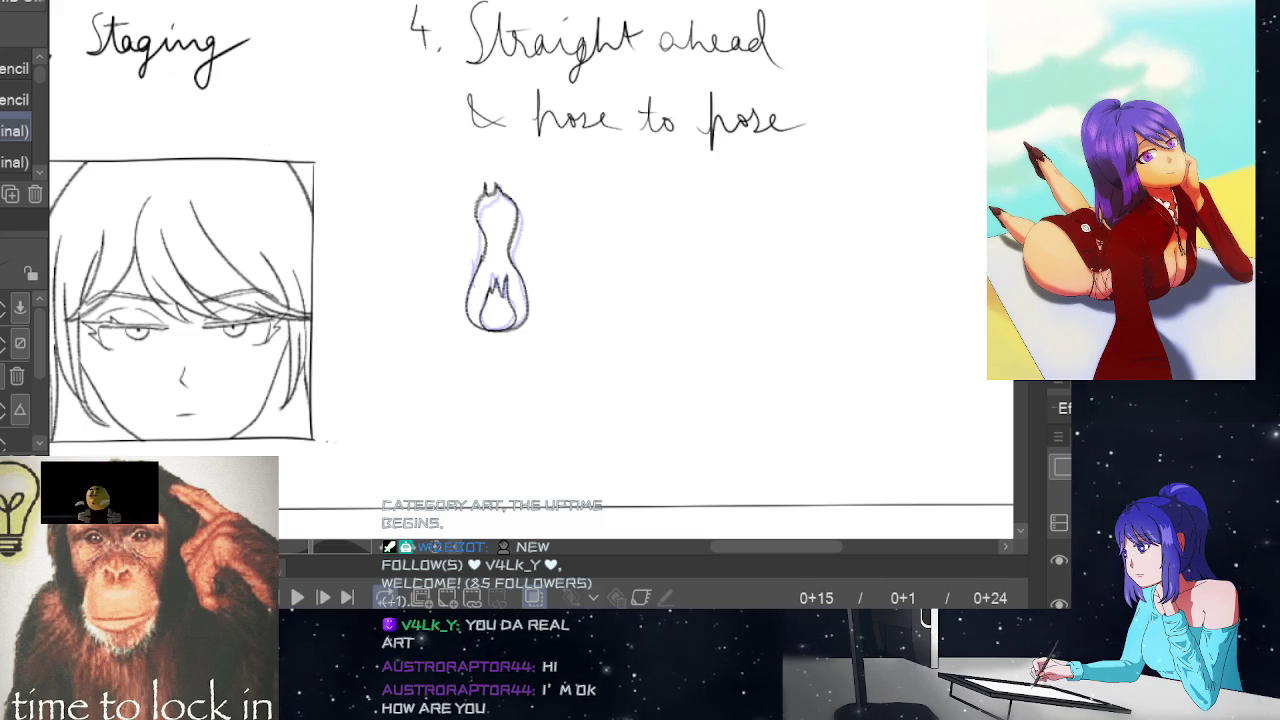
Sketch the next flame's left side and bottom outline
key("Delete")
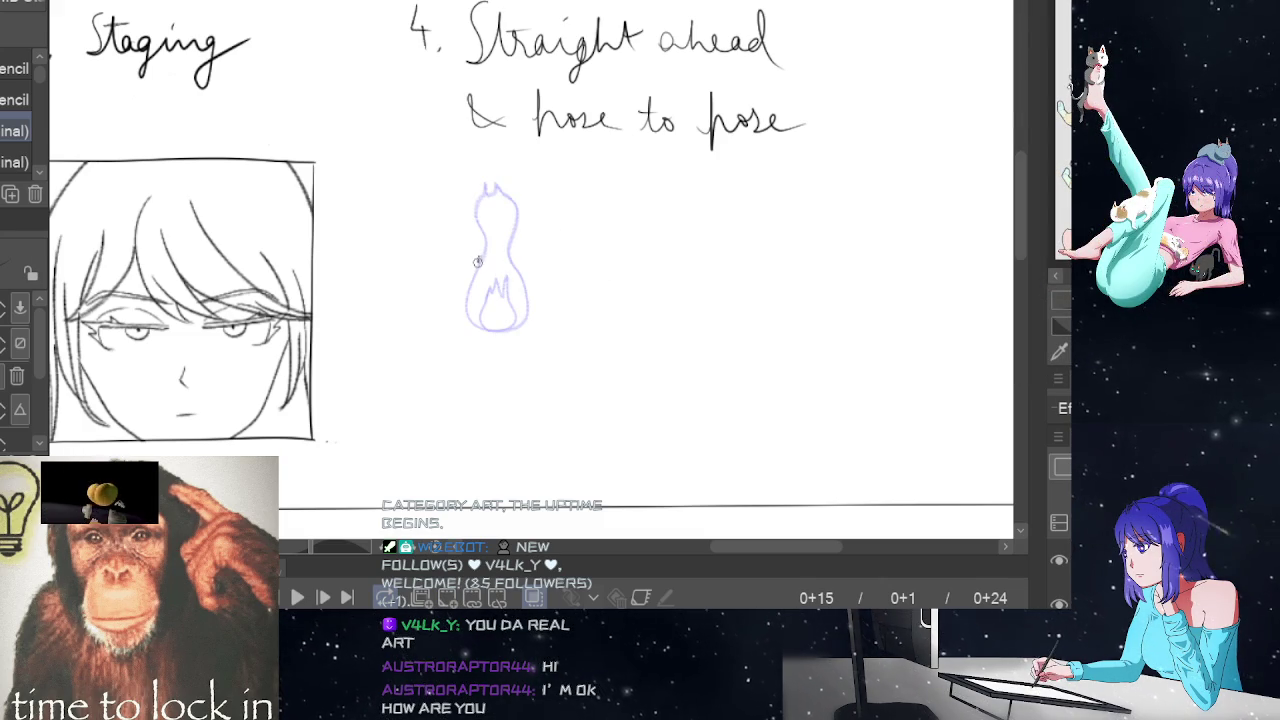
mouse_move(478, 261)
left_mouse_down()
mouse_move(466, 316)
mouse_move(519, 266)
mouse_move(504, 237)
mouse_move(515, 206)
mouse_move(497, 181)
mouse_move(480, 256)
left_mouse_up()
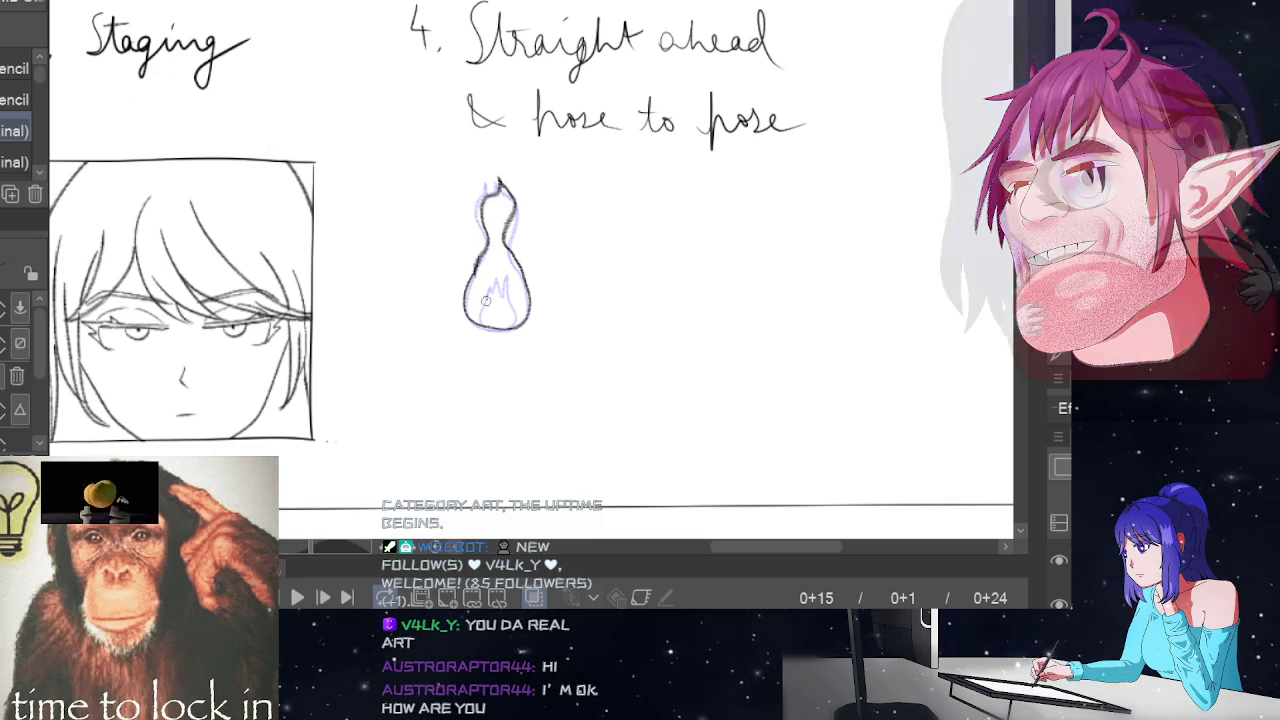
mouse_move(488, 299)
left_mouse_down()
mouse_move(479, 320)
mouse_move(498, 330)
mouse_move(515, 316)
mouse_move(500, 272)
mouse_move(502, 296)
left_mouse_up()
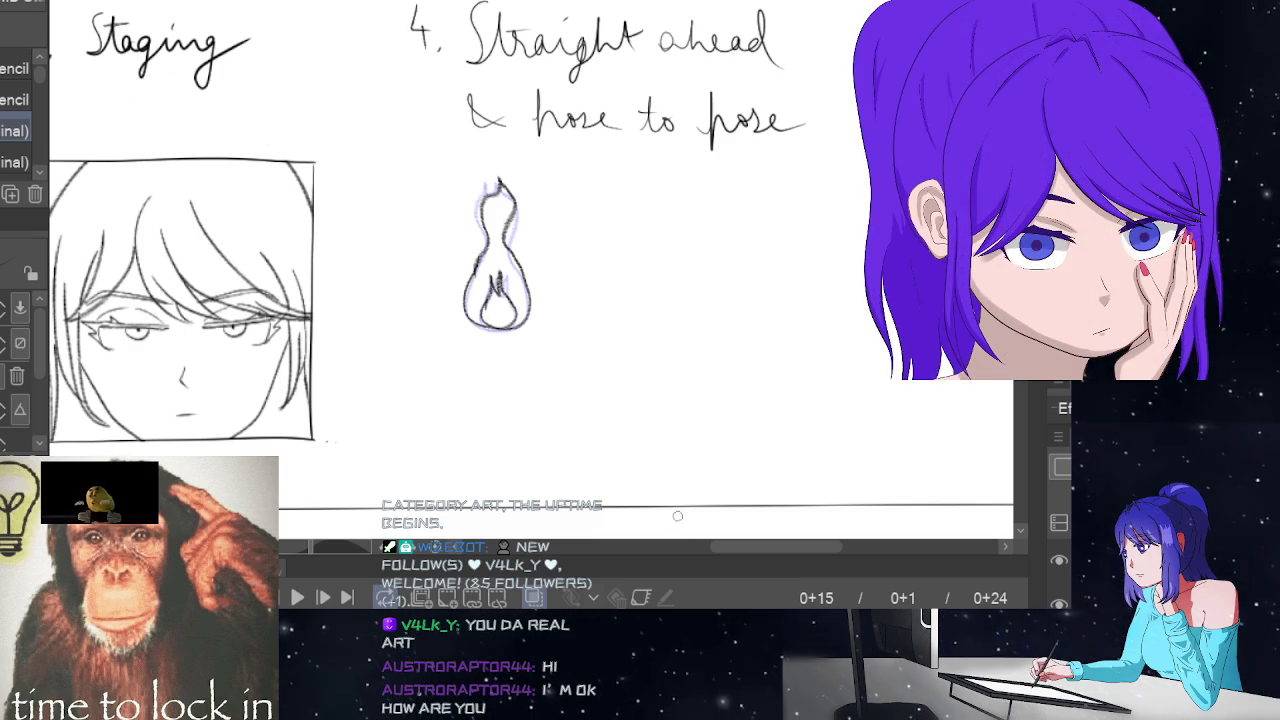
Trace frame 17's flame in dark pencil with inner flicker marks, then move to frame 19
key("period")
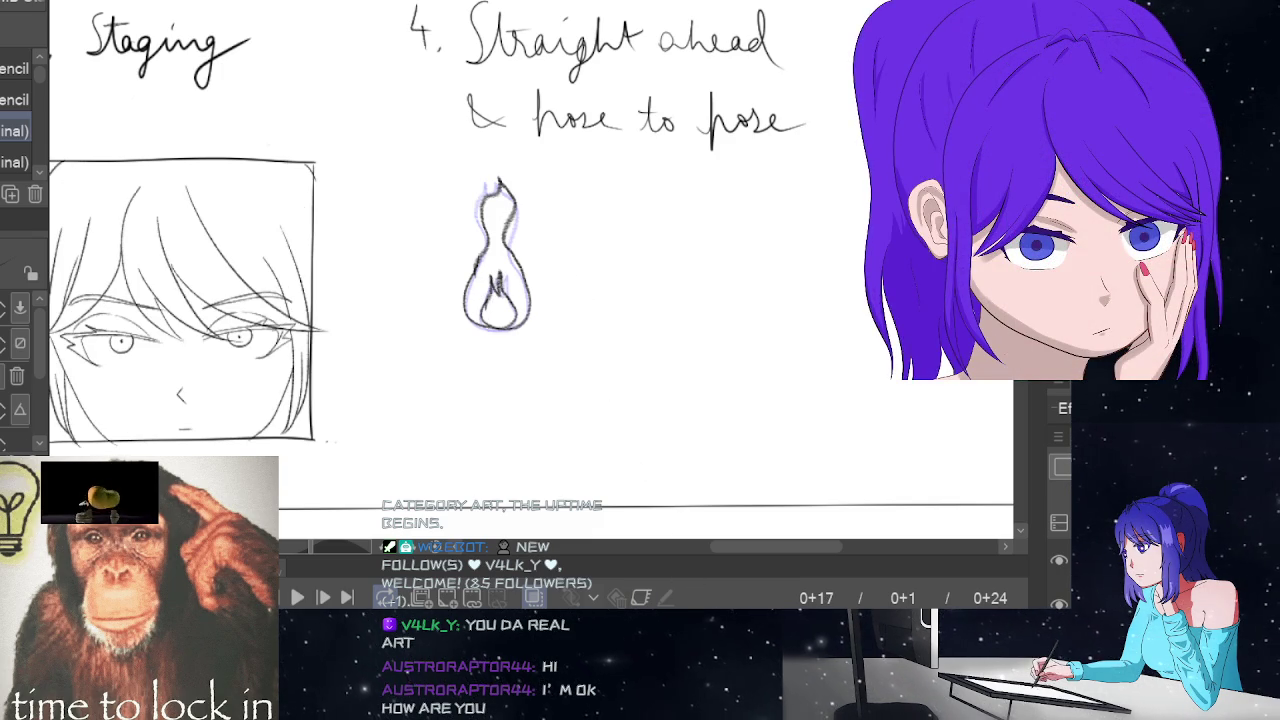
key("period")
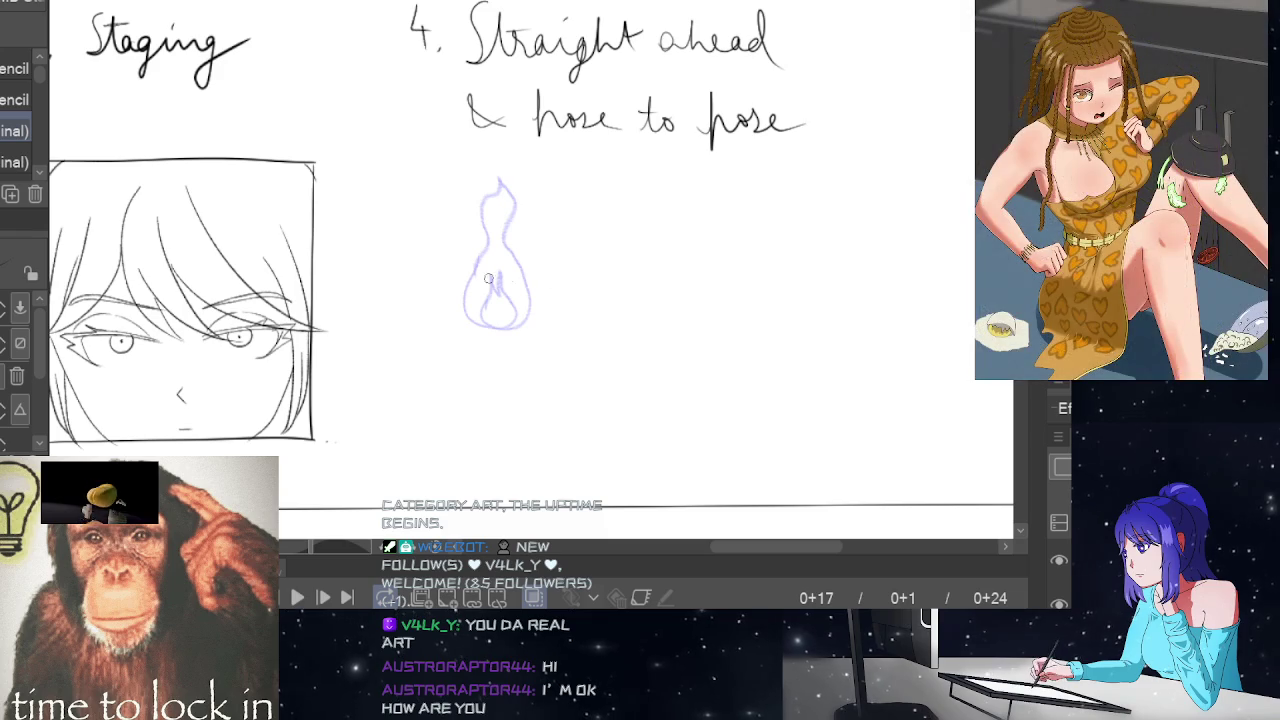
left_click_drag(464, 284, 464, 316)
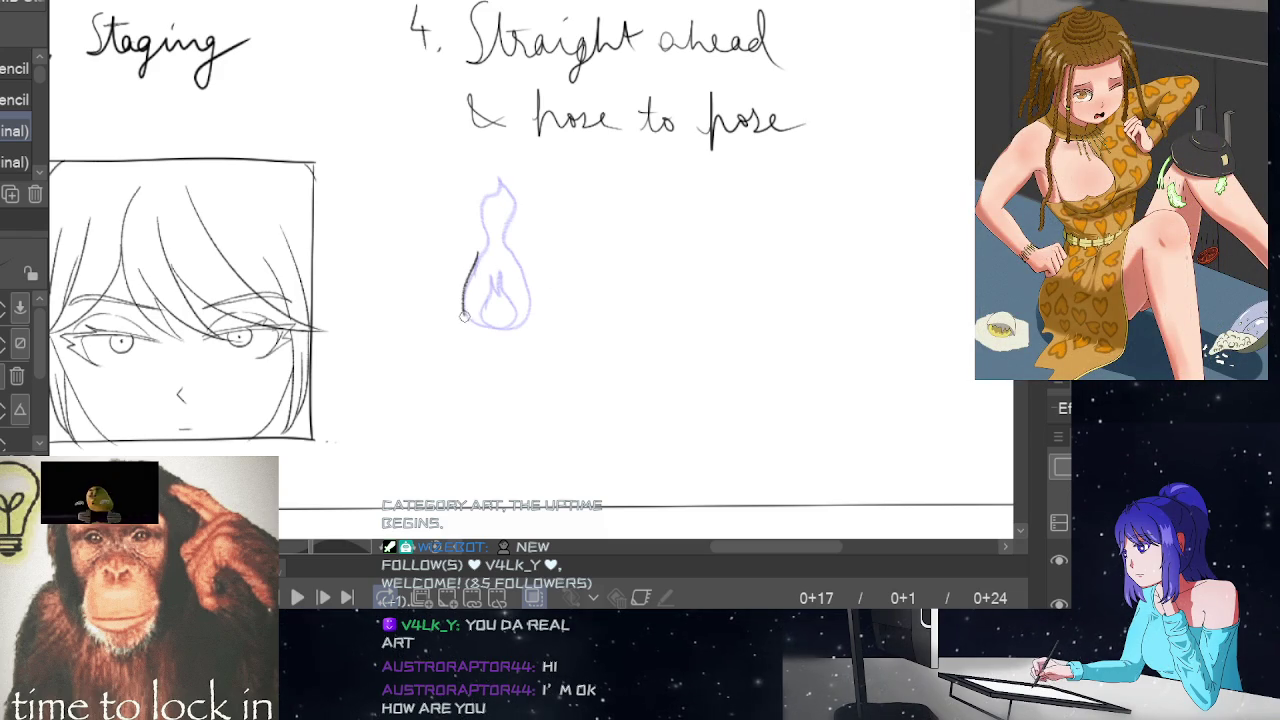
key("ctrl+z")
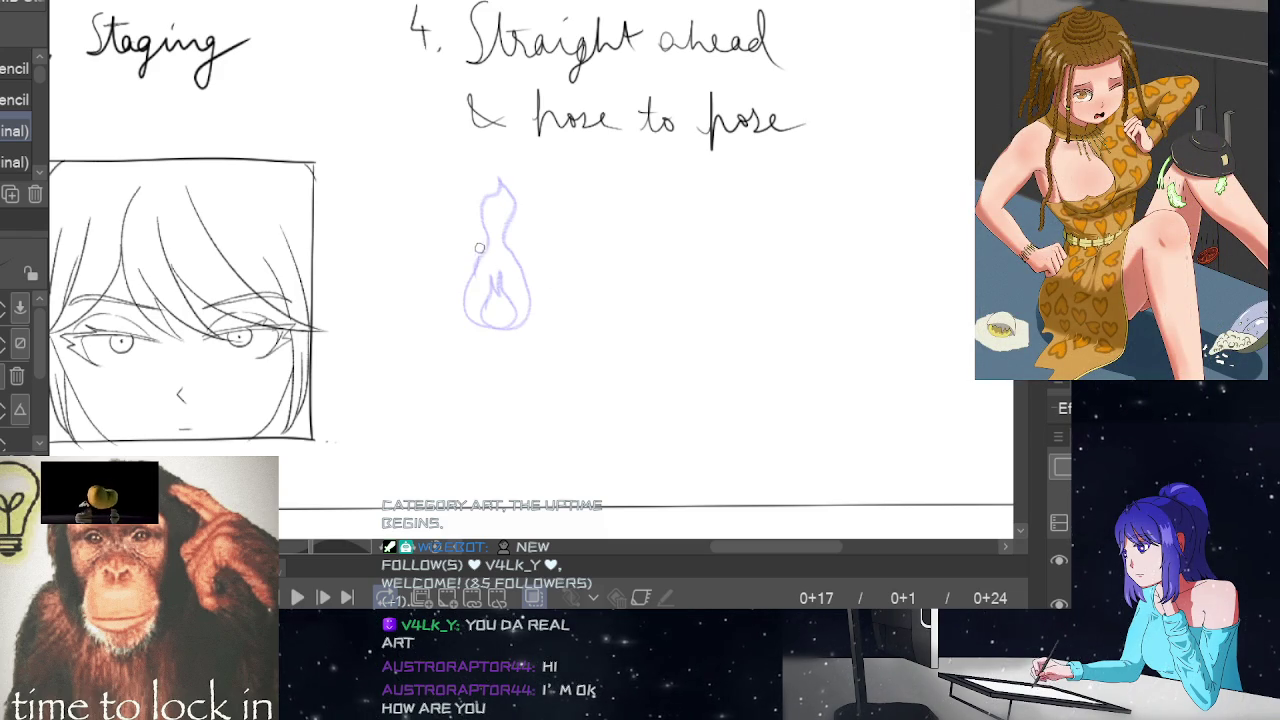
mouse_move(468, 272)
left_mouse_down()
mouse_move(527, 320)
mouse_move(503, 224)
left_mouse_up()
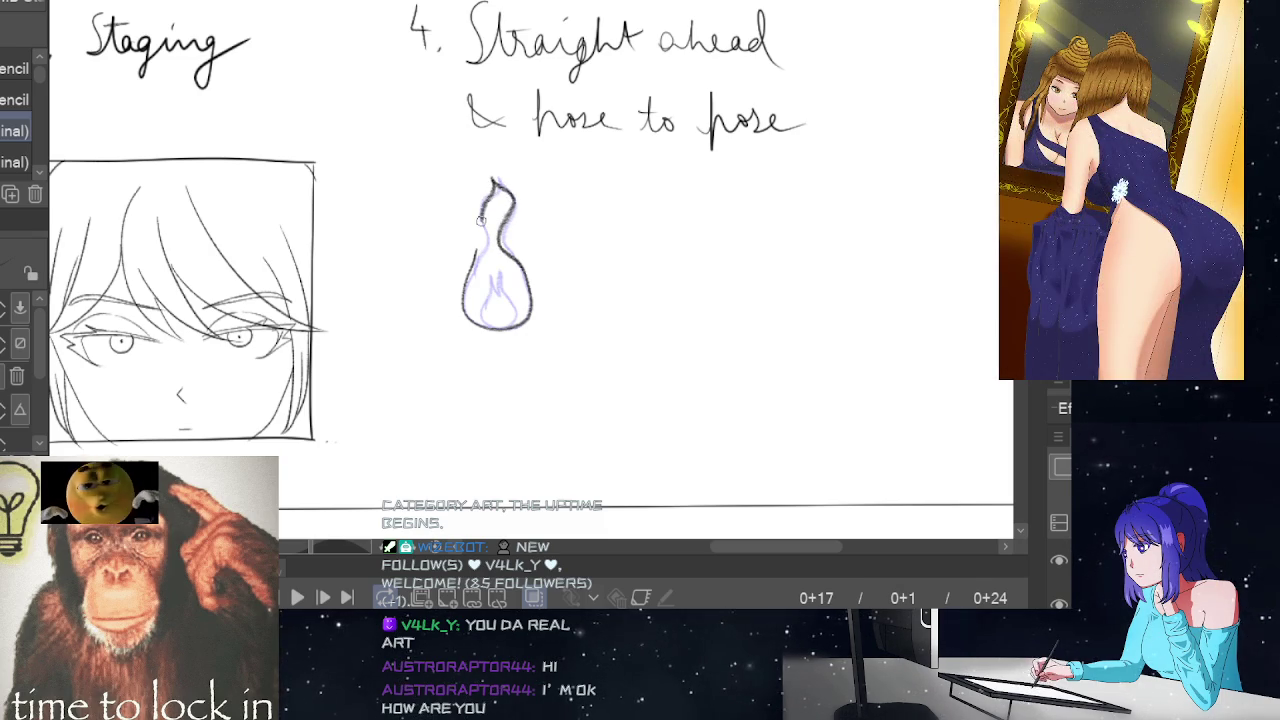
left_click_drag(493, 179, 477, 303)
key("e")
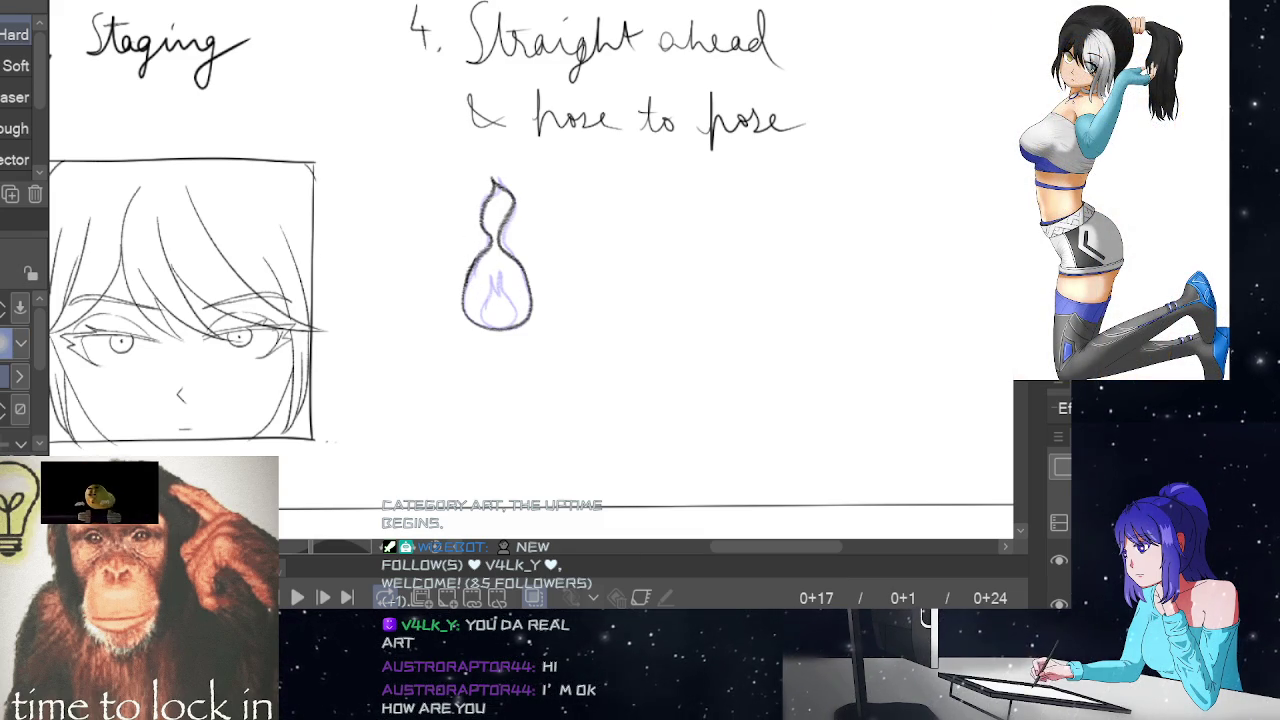
key("p")
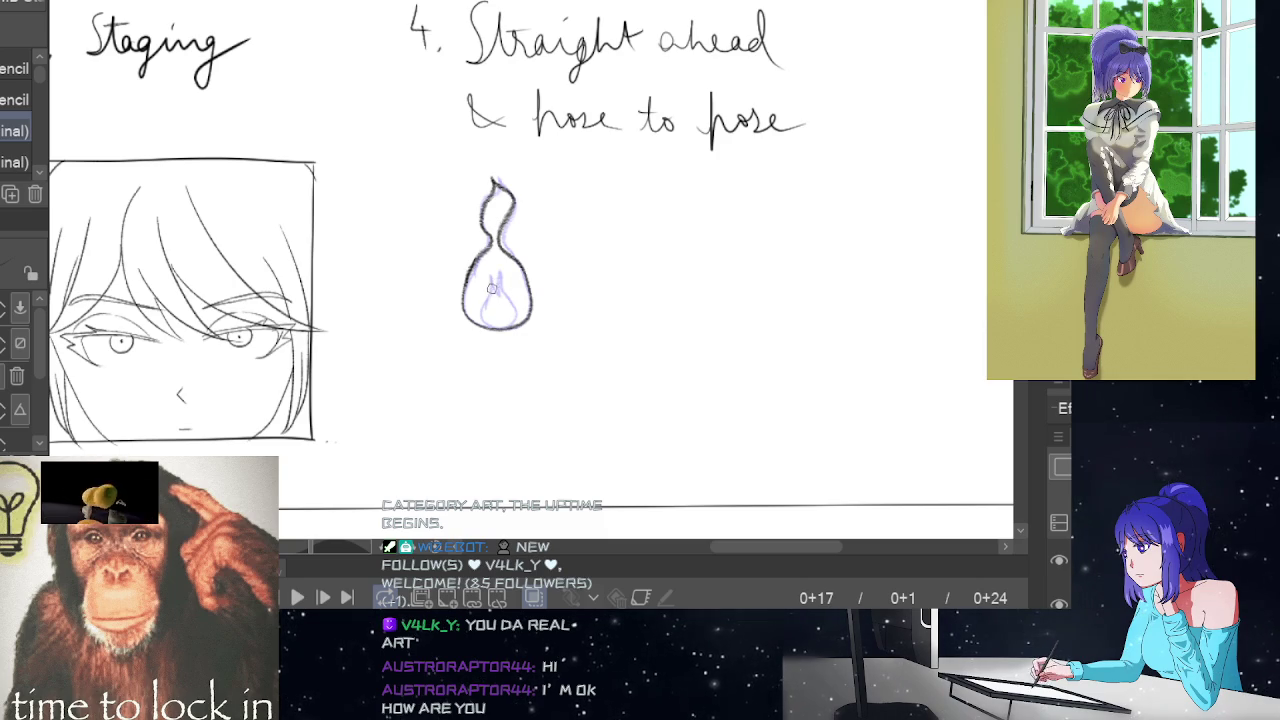
left_click_drag(491, 289, 490, 296)
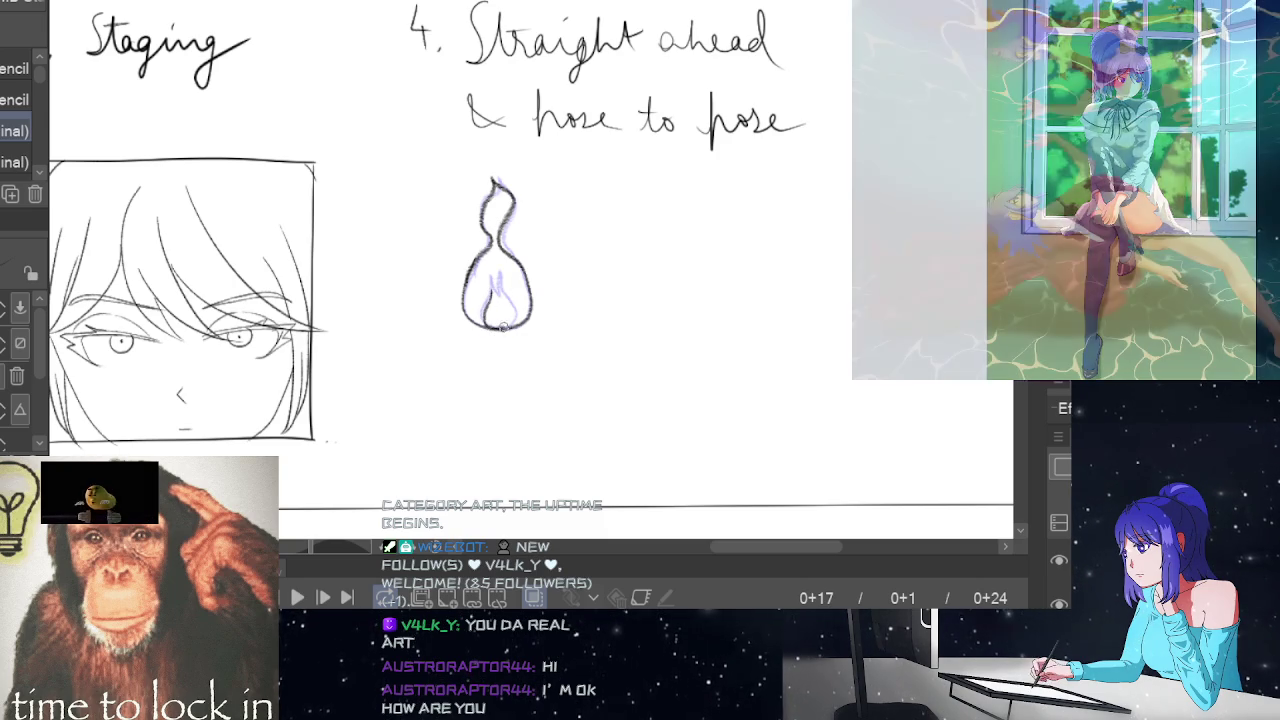
mouse_move(505, 292)
left_mouse_down()
mouse_move(503, 272)
mouse_move(497, 300)
mouse_move(490, 289)
left_mouse_up()
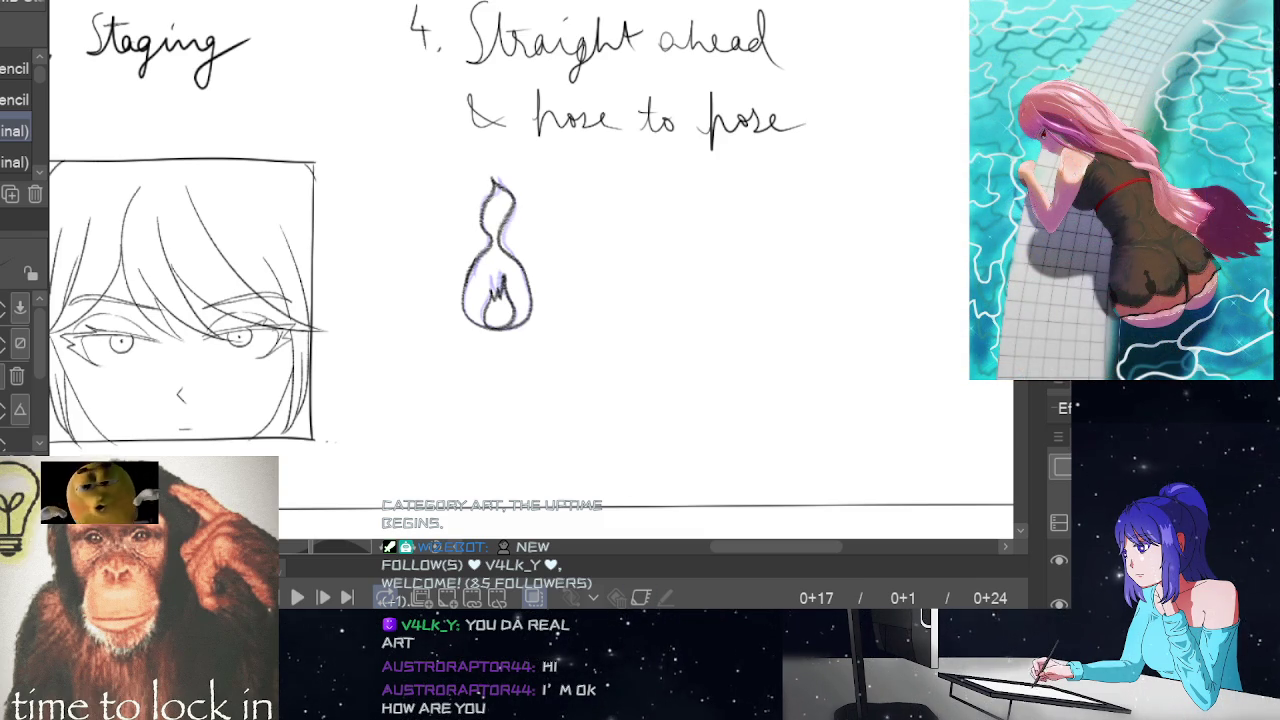
key("Right")
key("Right")
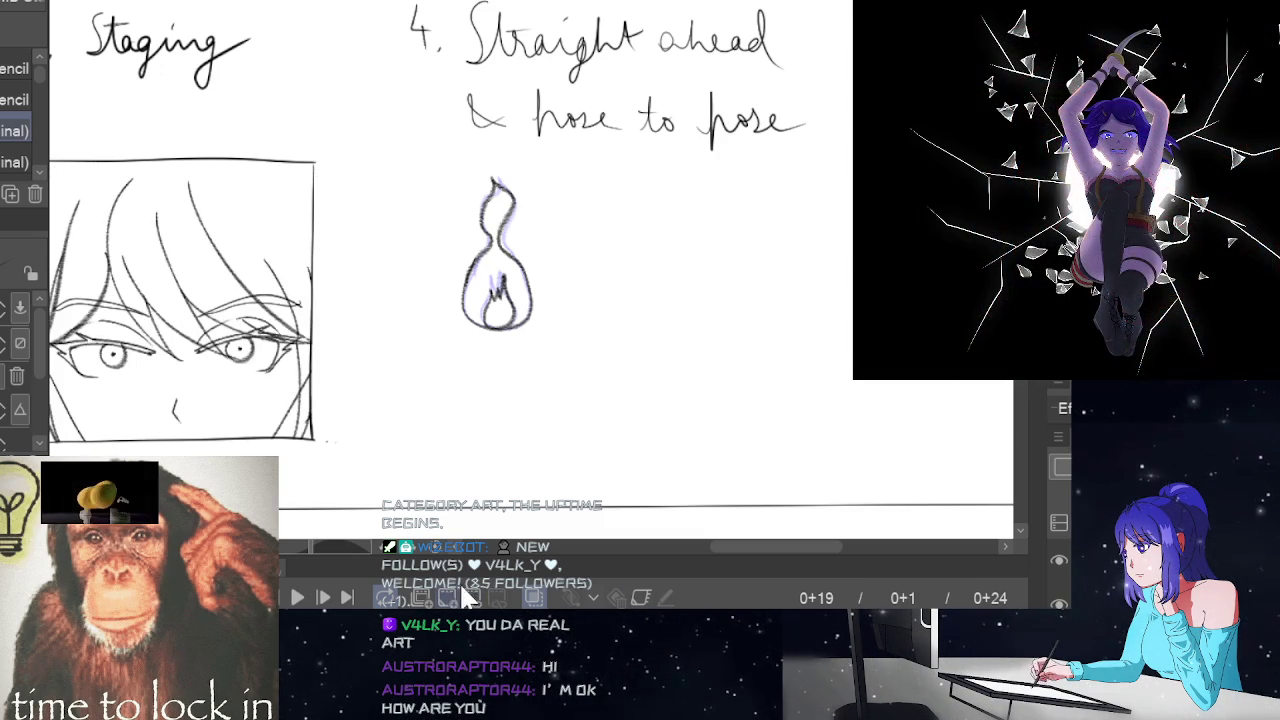
On a new cel at frame 19, trace the flame's bulb, tip and upper flame
left_click(473, 588)
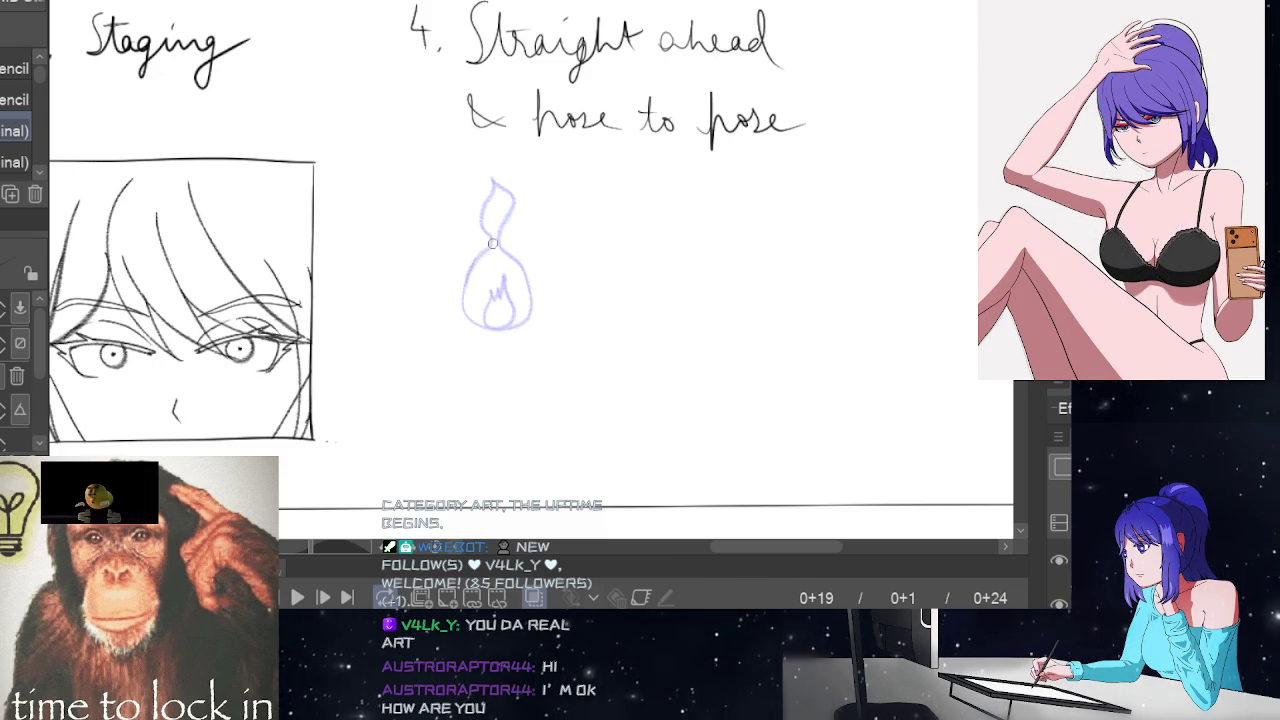
mouse_move(476, 259)
left_mouse_down()
mouse_move(519, 323)
mouse_move(514, 254)
left_mouse_up()
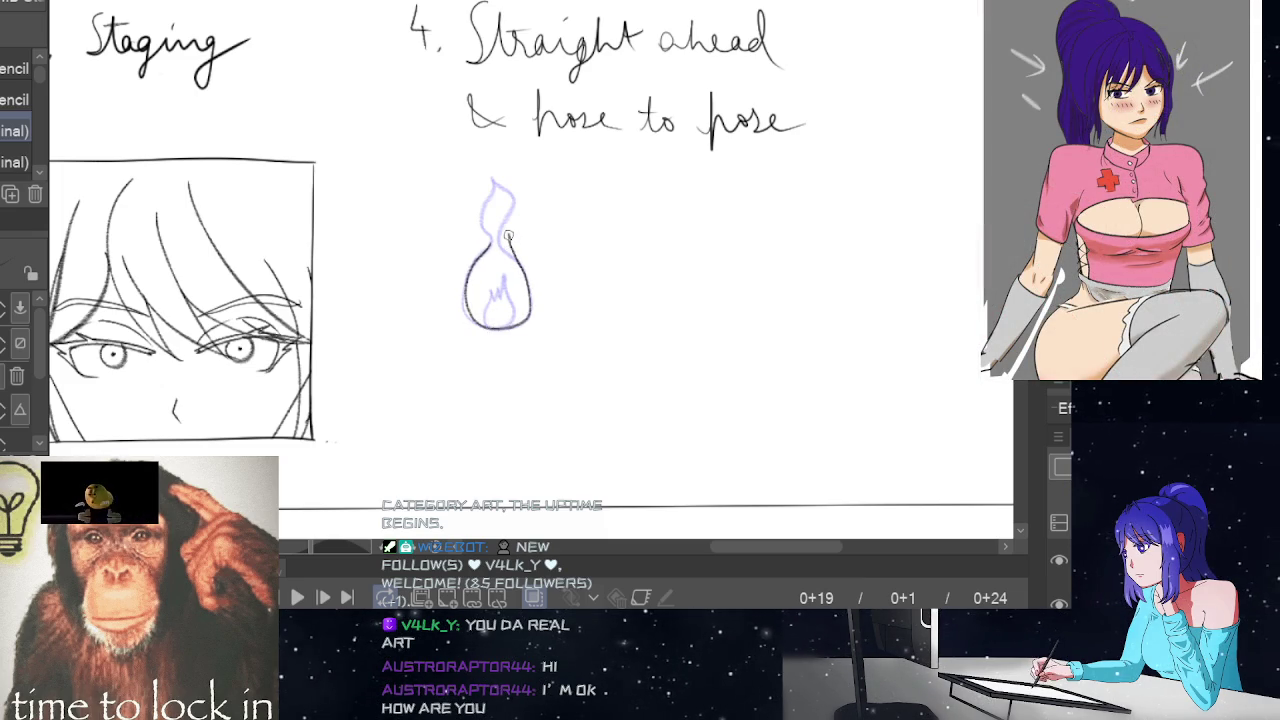
mouse_move(500, 252)
left_mouse_down()
mouse_move(494, 234)
mouse_move(486, 328)
mouse_move(500, 334)
mouse_move(505, 288)
mouse_move(488, 305)
left_mouse_up()
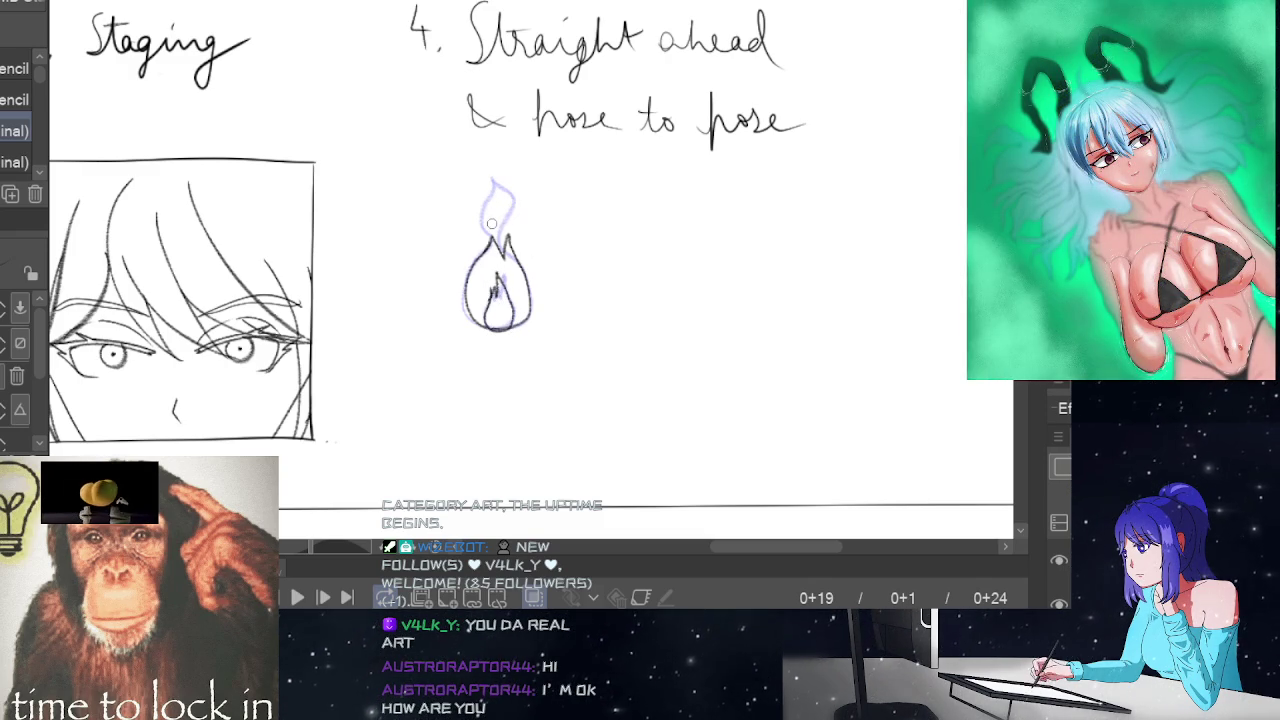
left_click_drag(491, 223, 484, 183)
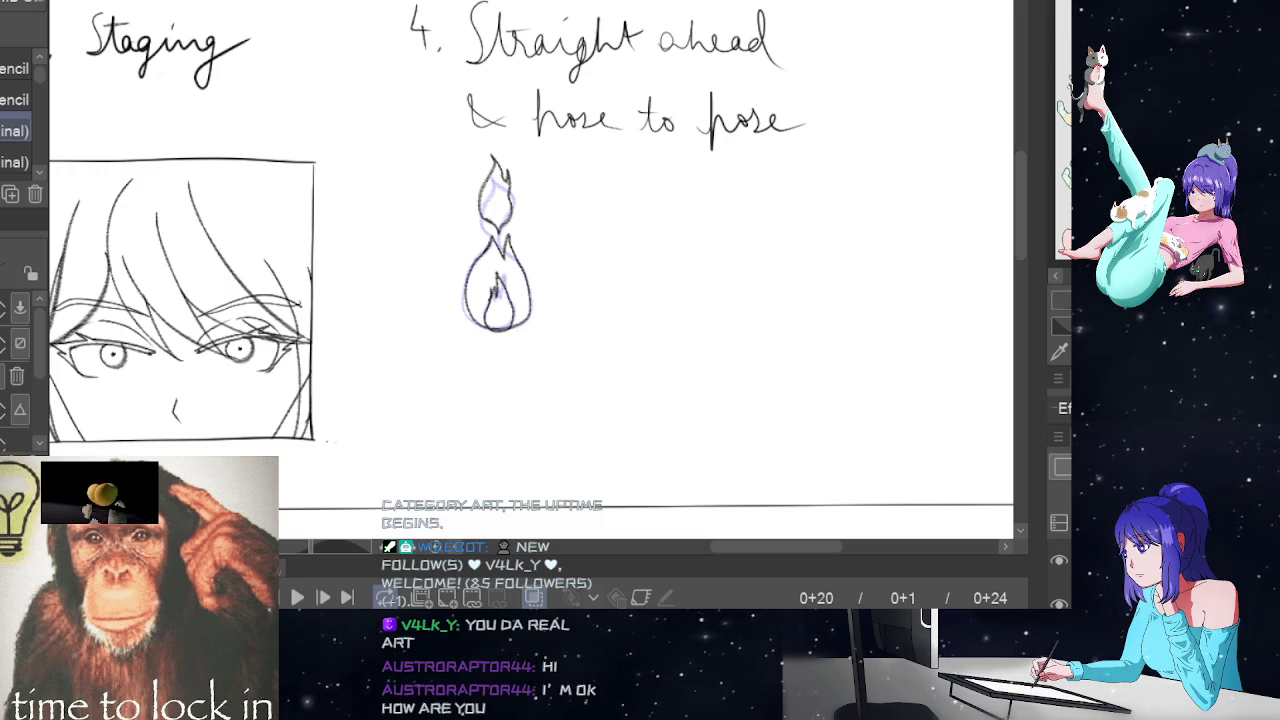
On frame 21, draw the flame, inner strokes and small detached flame above, sharpening the tip
left_click(470, 598)
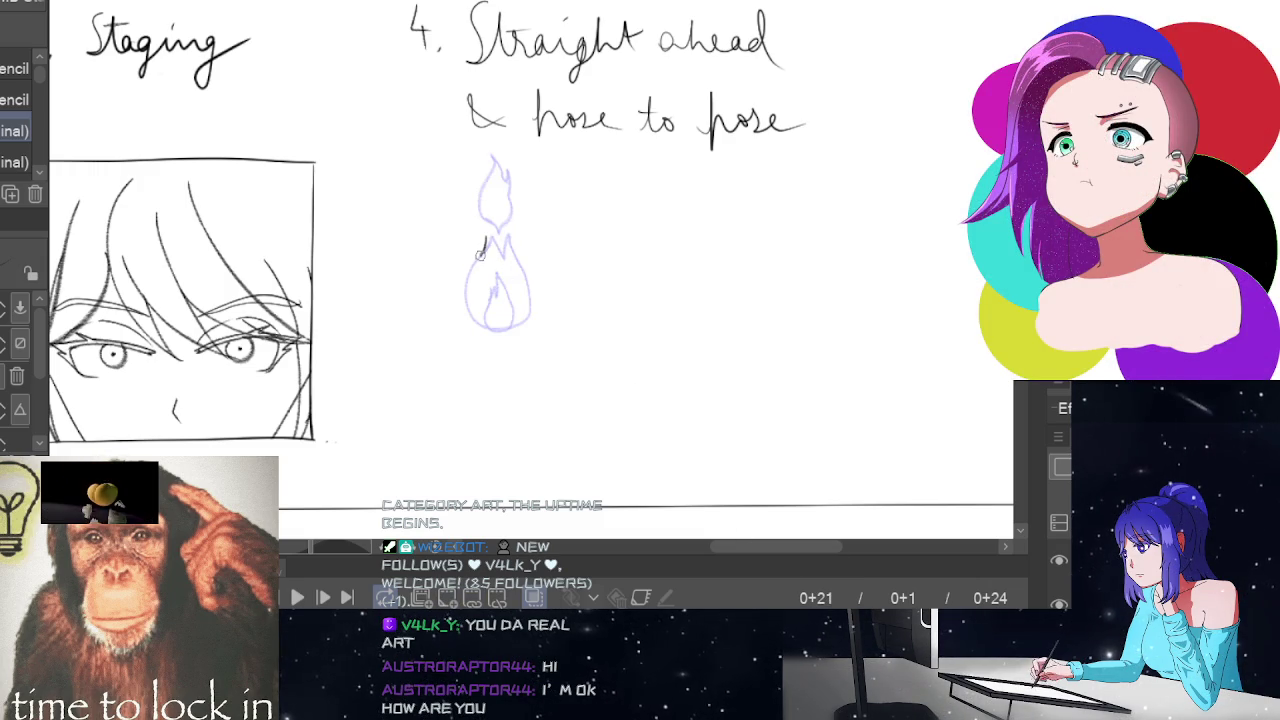
mouse_move(486, 240)
left_mouse_down()
mouse_move(465, 314)
mouse_move(485, 332)
mouse_move(518, 330)
mouse_move(532, 313)
mouse_move(510, 238)
left_mouse_up()
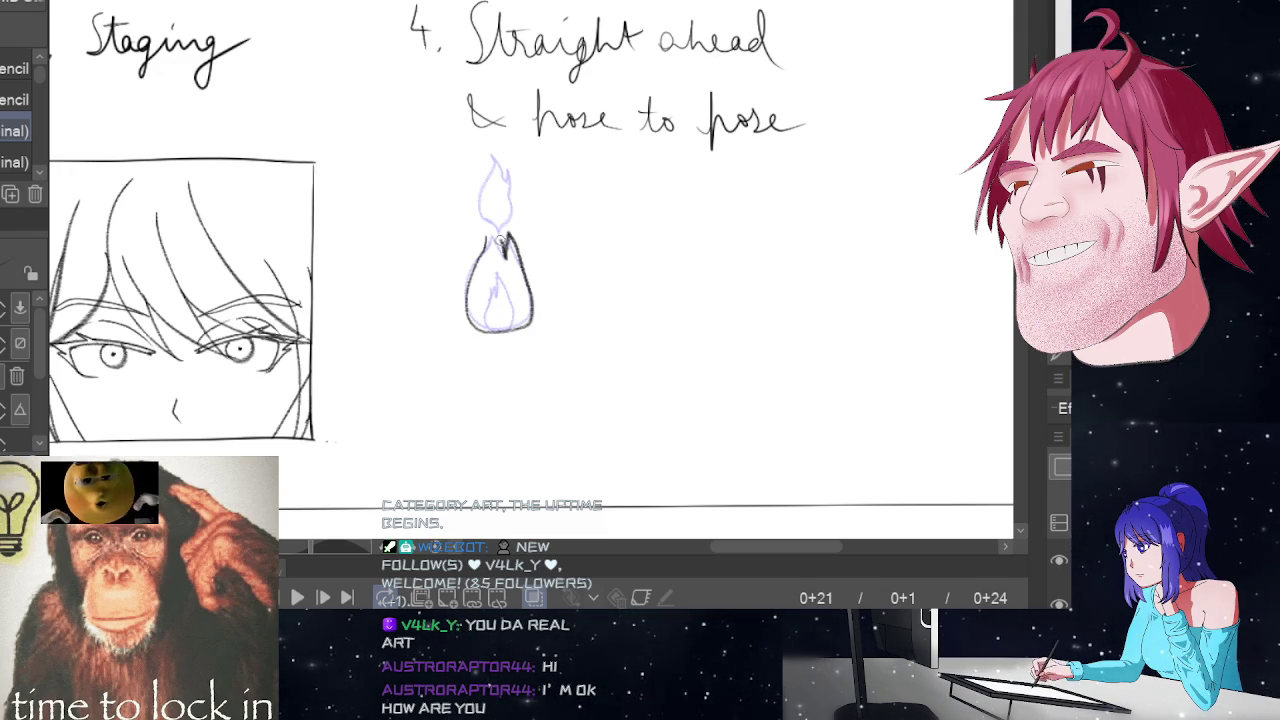
left_click_drag(482, 240, 490, 228)
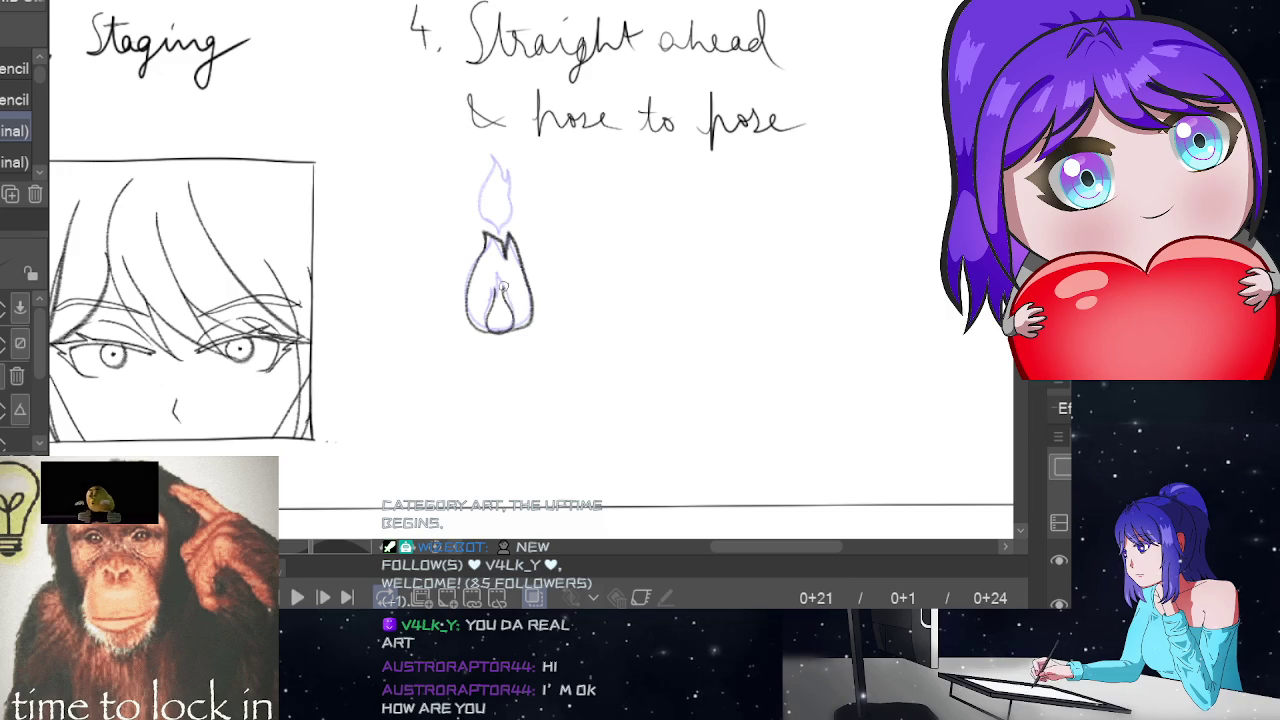
left_click_drag(503, 286, 500, 296)
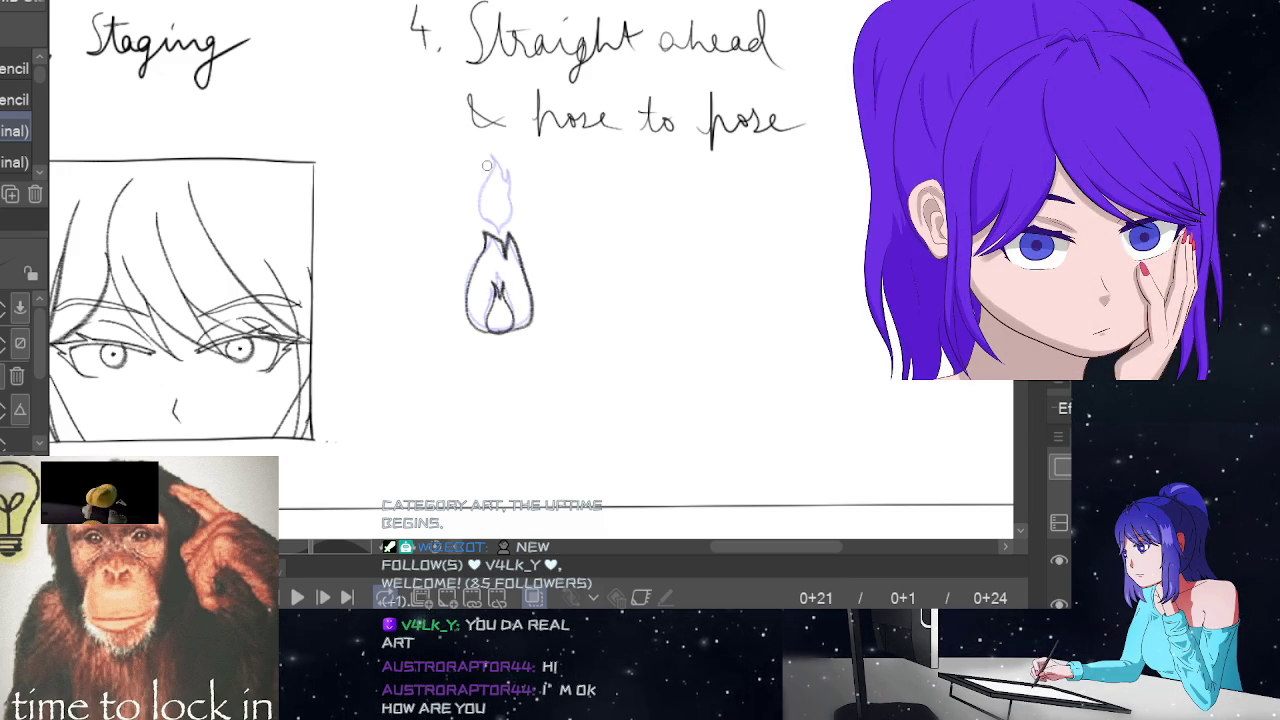
mouse_move(484, 160)
left_mouse_down()
mouse_move(481, 190)
mouse_move(496, 206)
mouse_move(510, 182)
mouse_move(488, 163)
left_mouse_up()
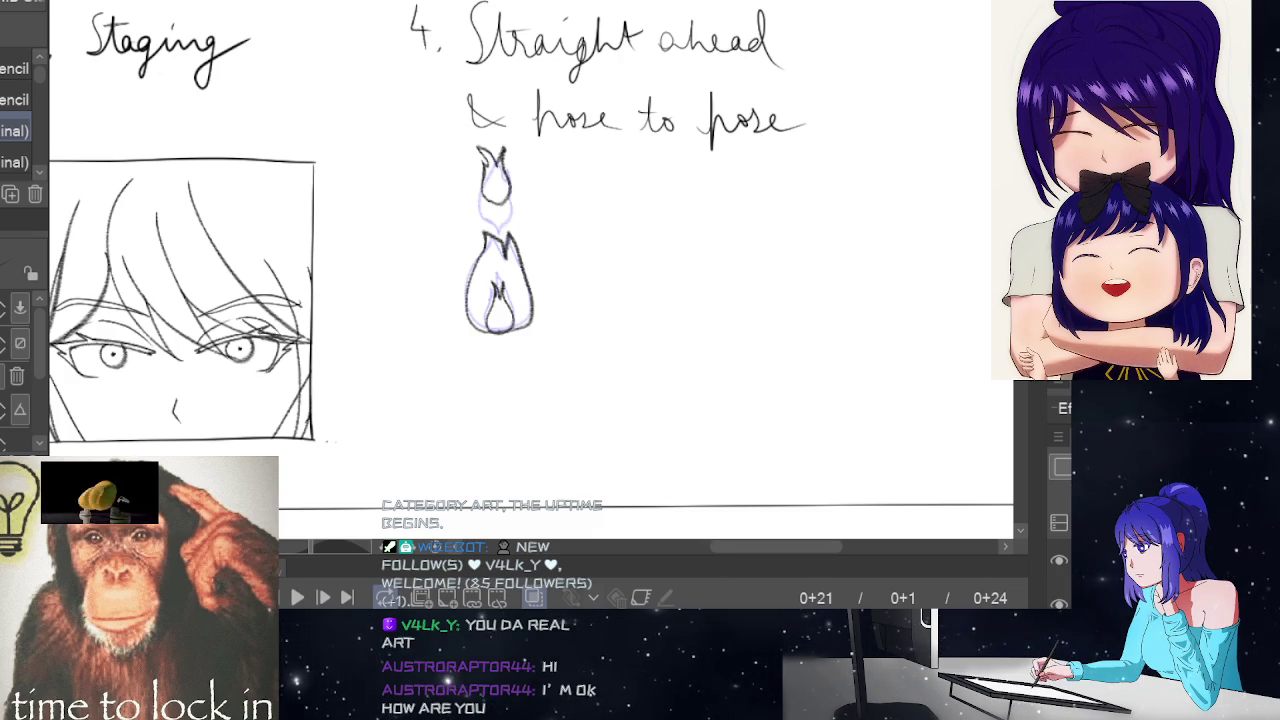
key("e")
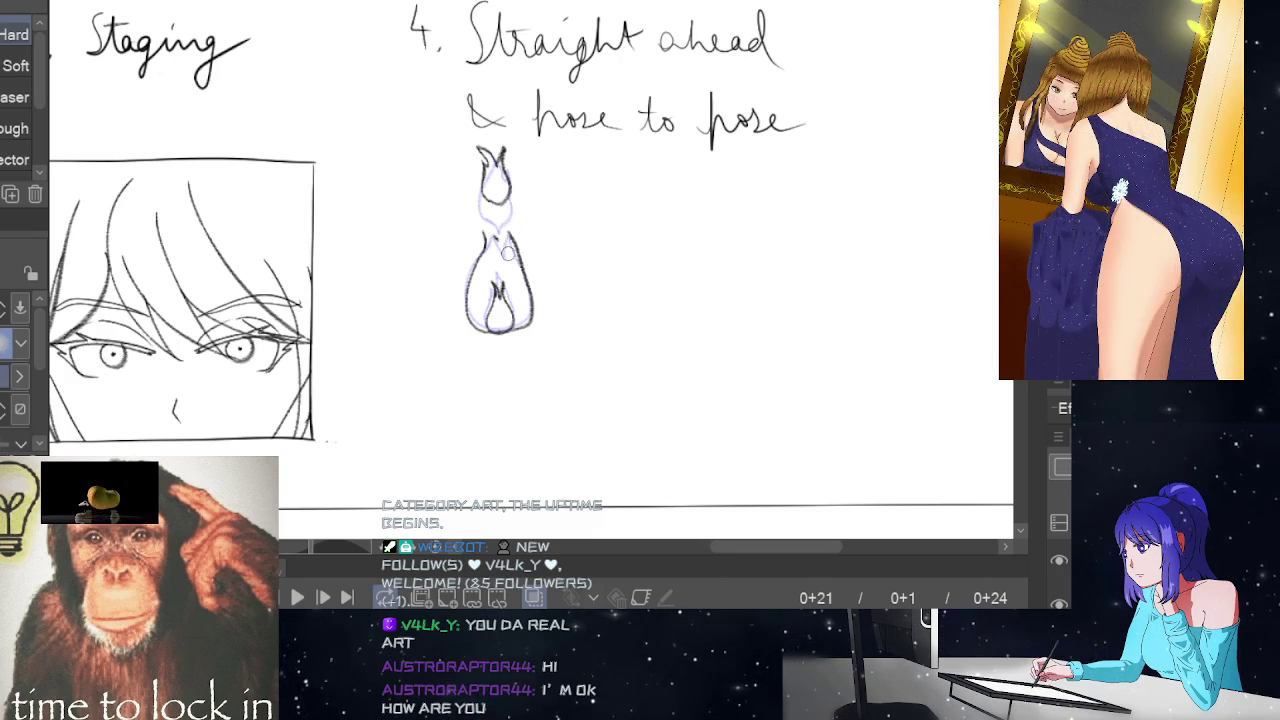
key("p")
key("p")
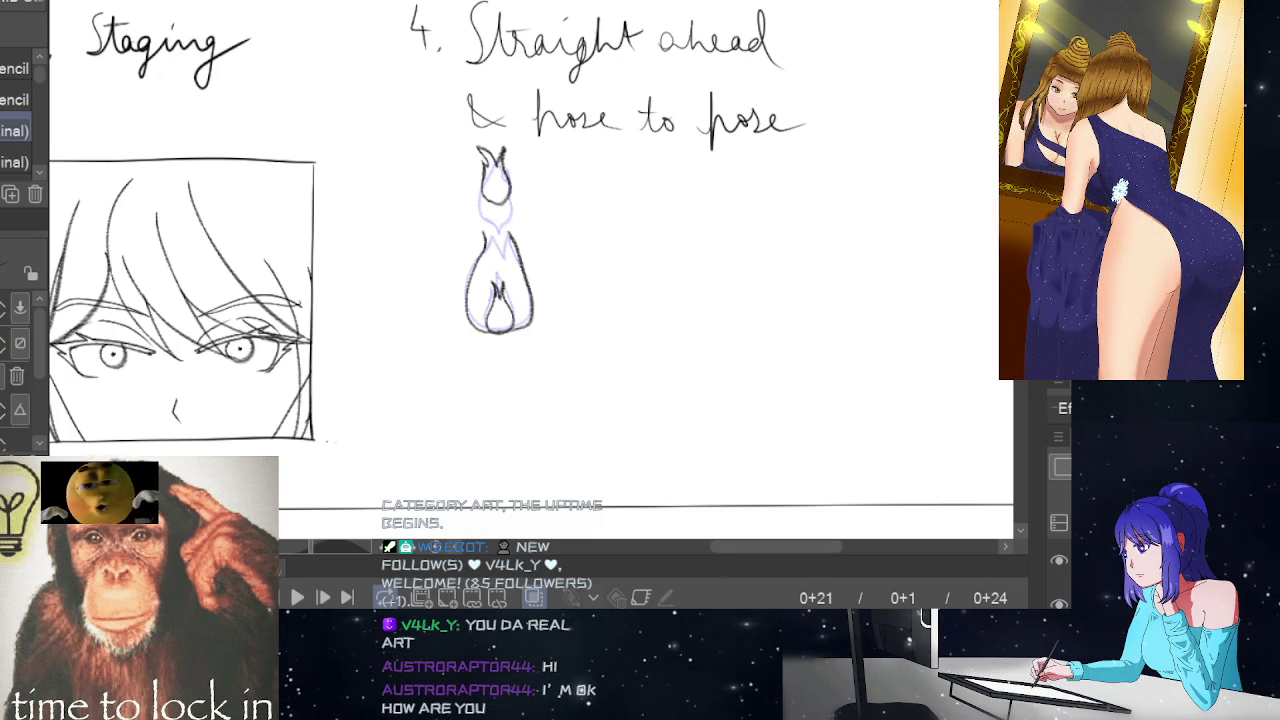
key("e")
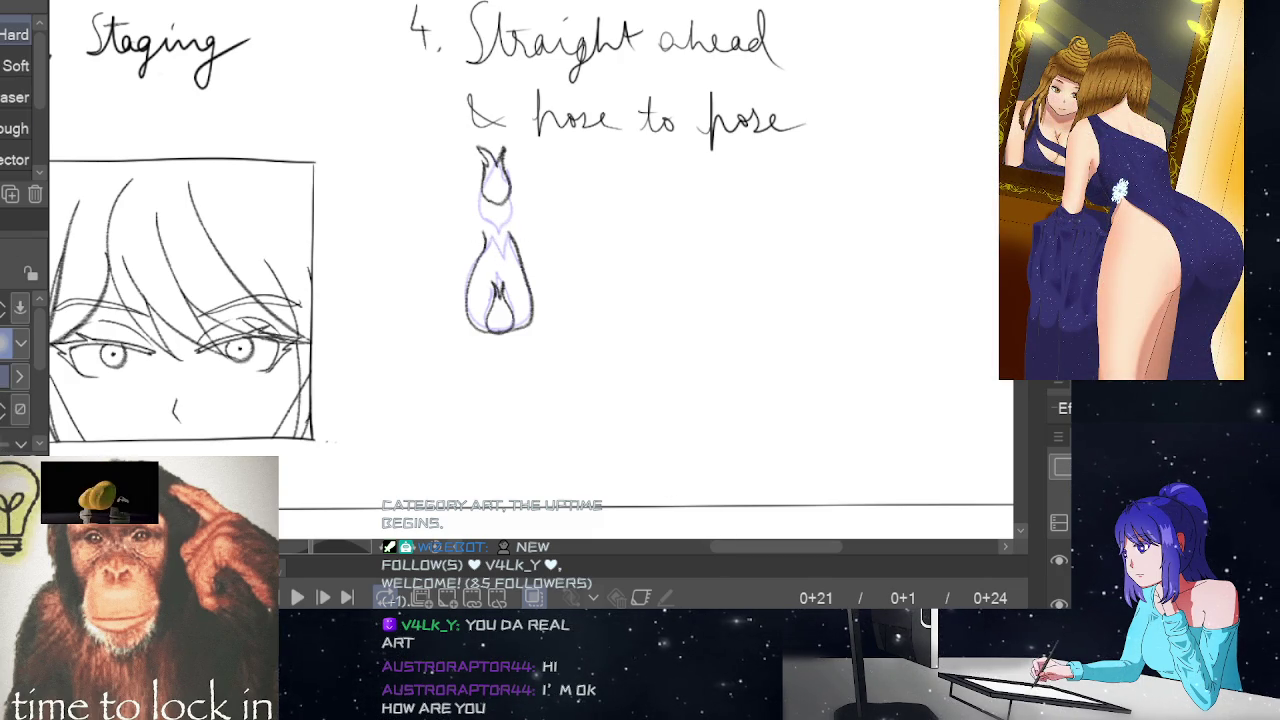
key("p")
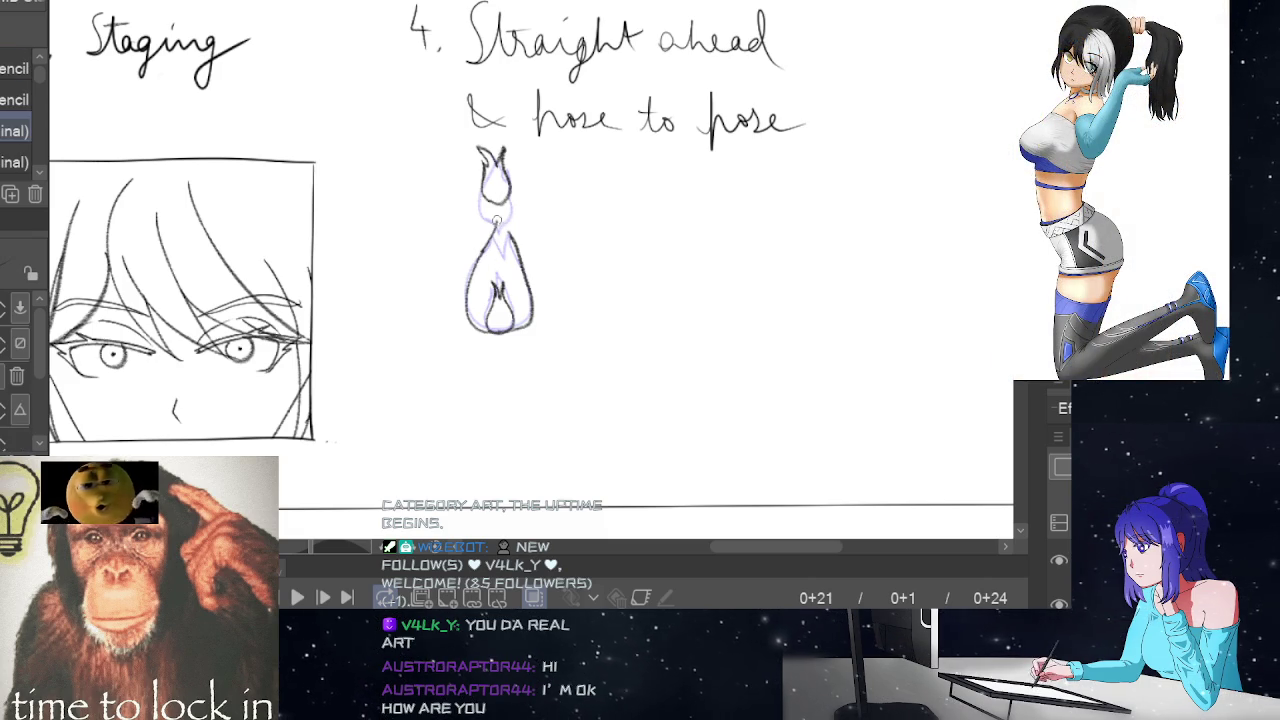
left_click_drag(486, 244, 505, 228)
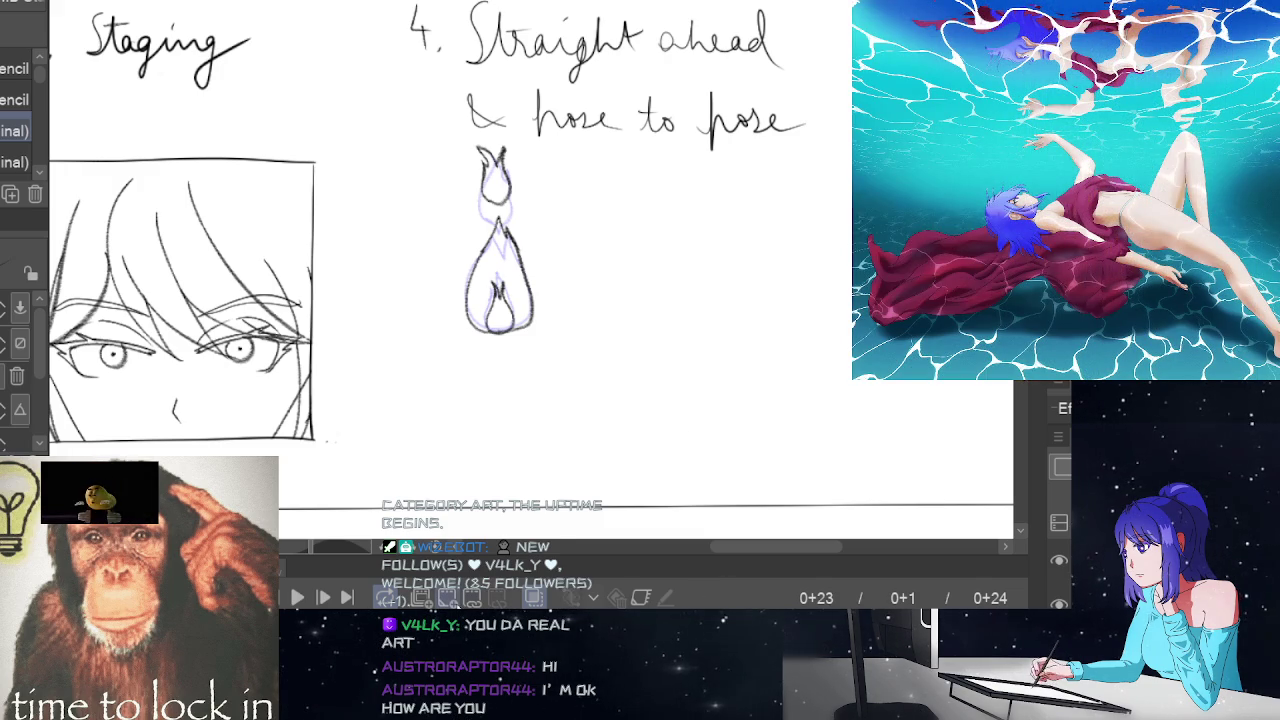
On frame 23, outline the flame, ink the big flame's inner curl and the small flame's tips
left_click(468, 597)
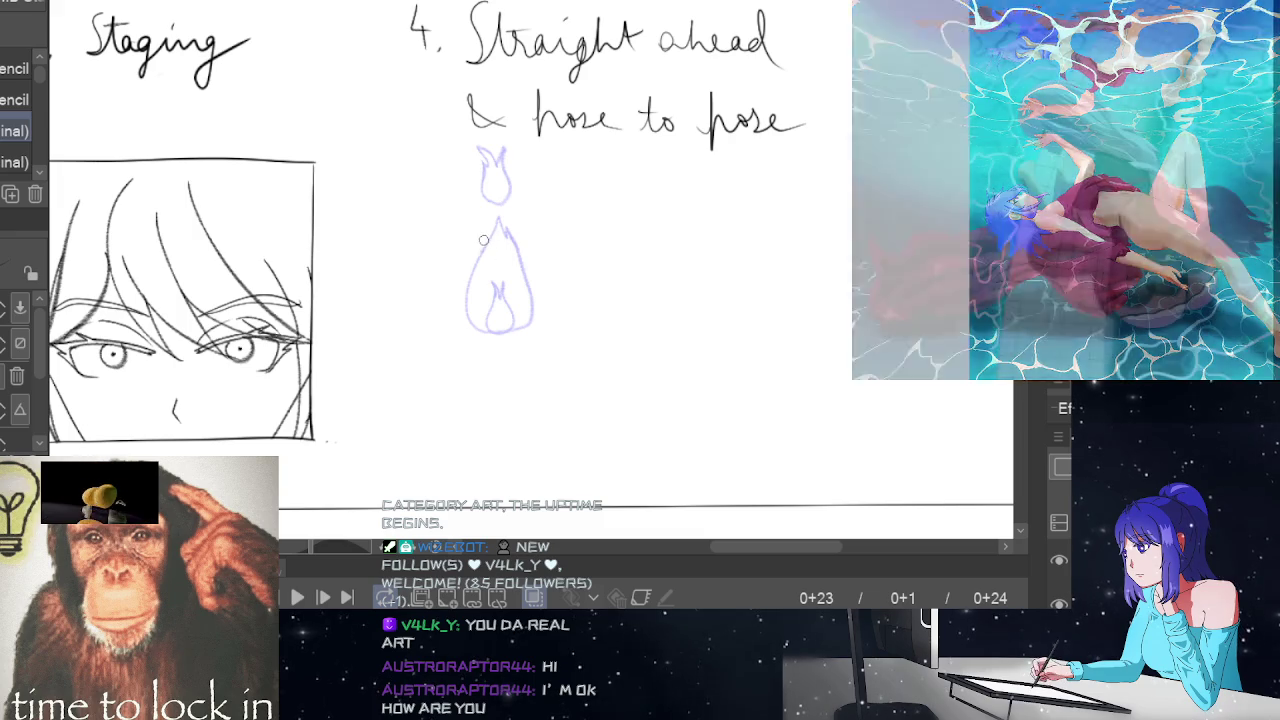
mouse_move(481, 242)
left_mouse_down()
mouse_move(467, 281)
mouse_move(532, 306)
mouse_move(515, 237)
mouse_move(515, 264)
mouse_move(490, 232)
mouse_move(480, 254)
left_mouse_up()
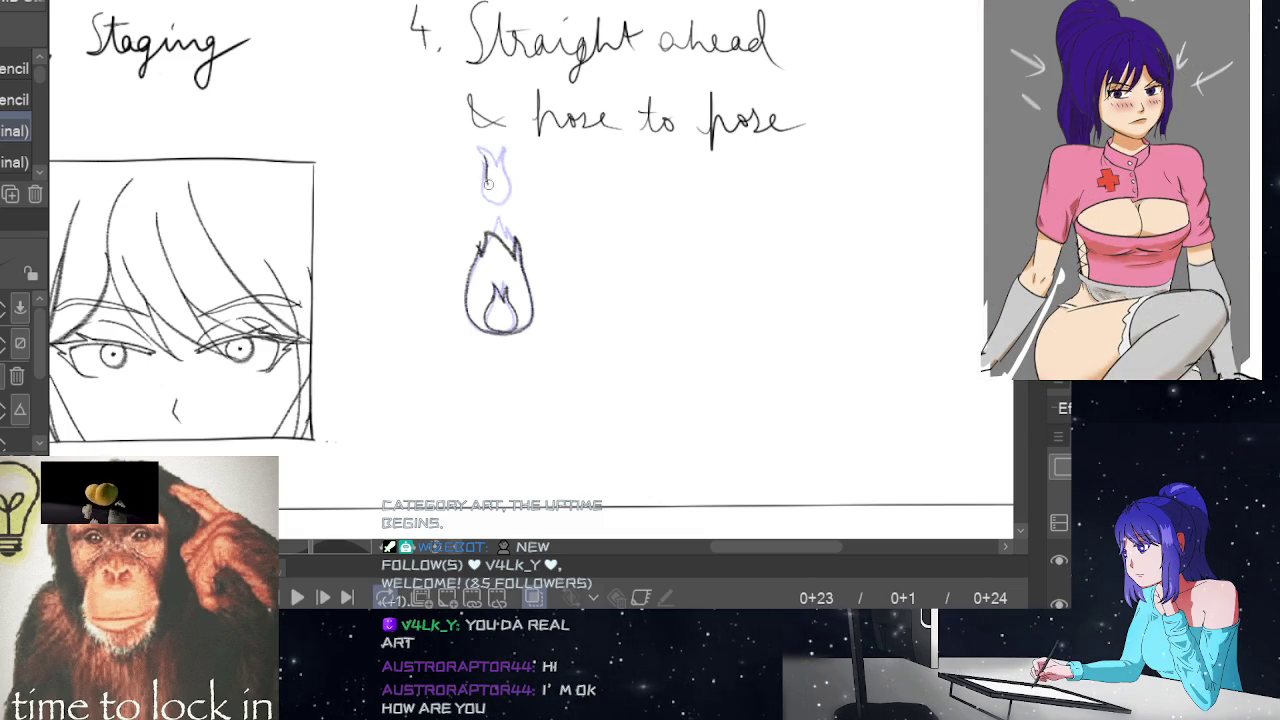
mouse_move(489, 183)
left_mouse_down()
mouse_move(497, 192)
mouse_move(508, 171)
left_mouse_up()
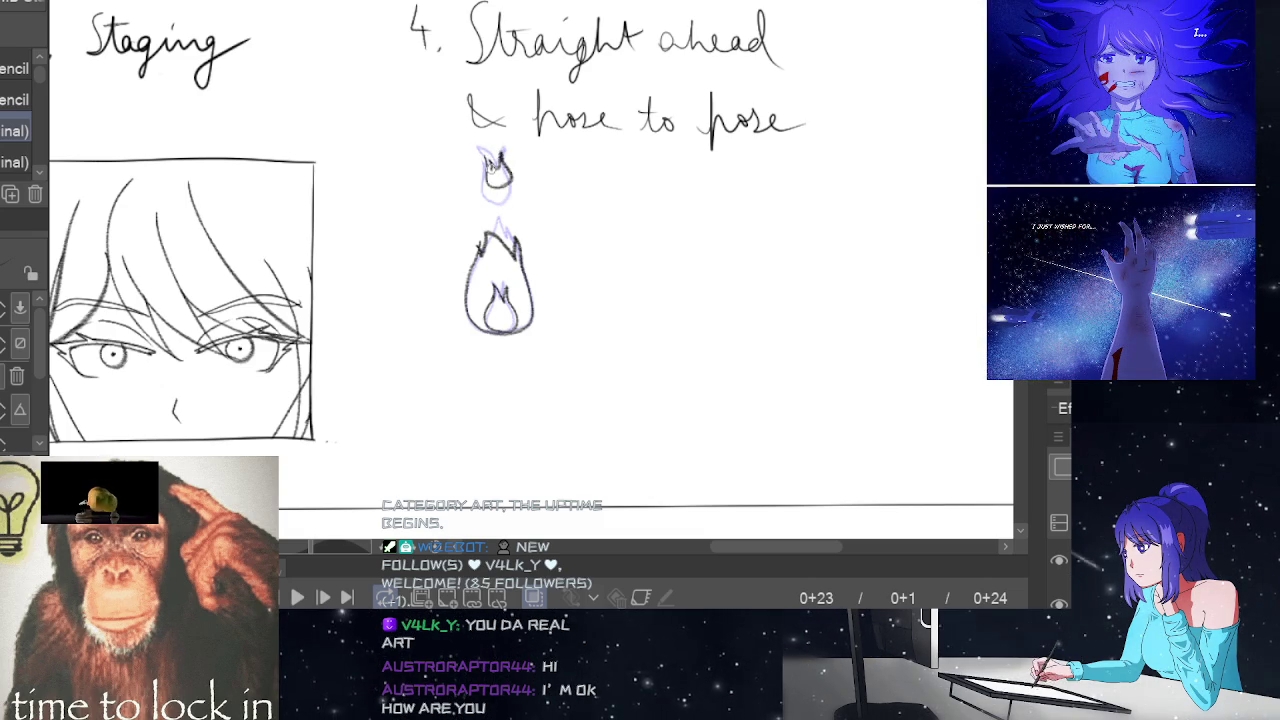
left_click_drag(484, 170, 505, 153)
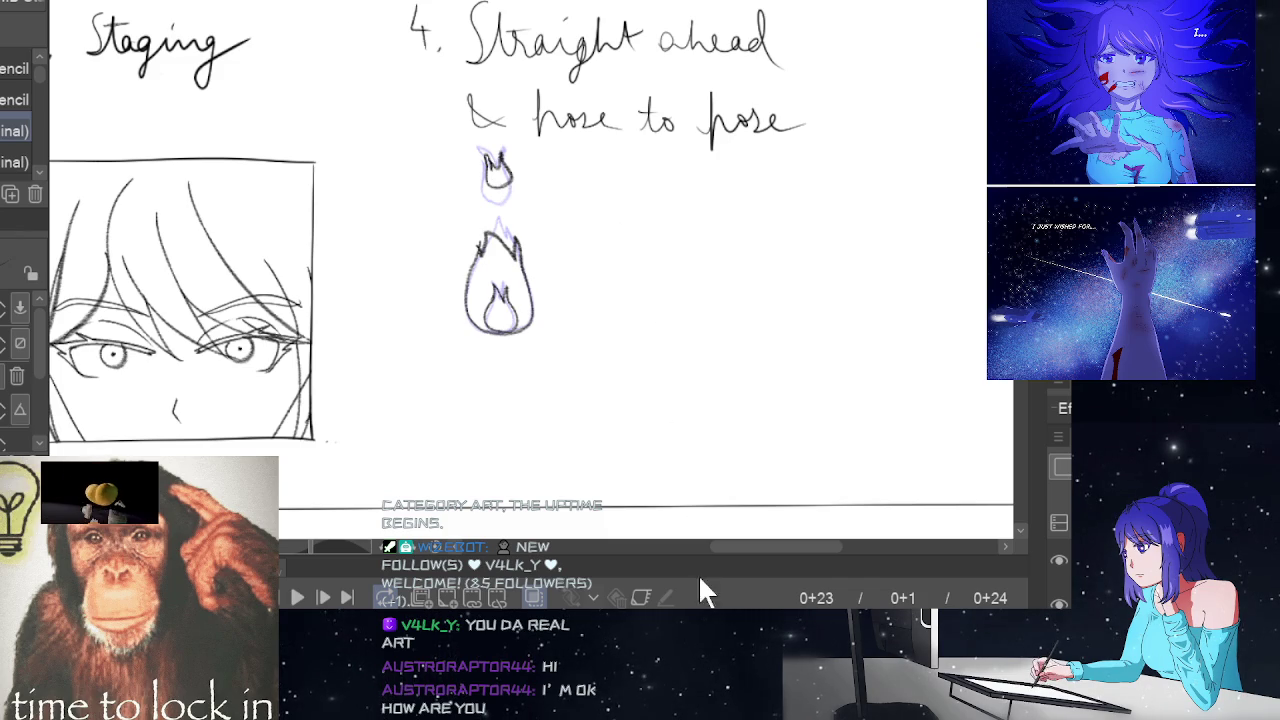
Preview the flame loop, stop on frame 1, and switch to the G-pen for inking
left_click(297, 597)
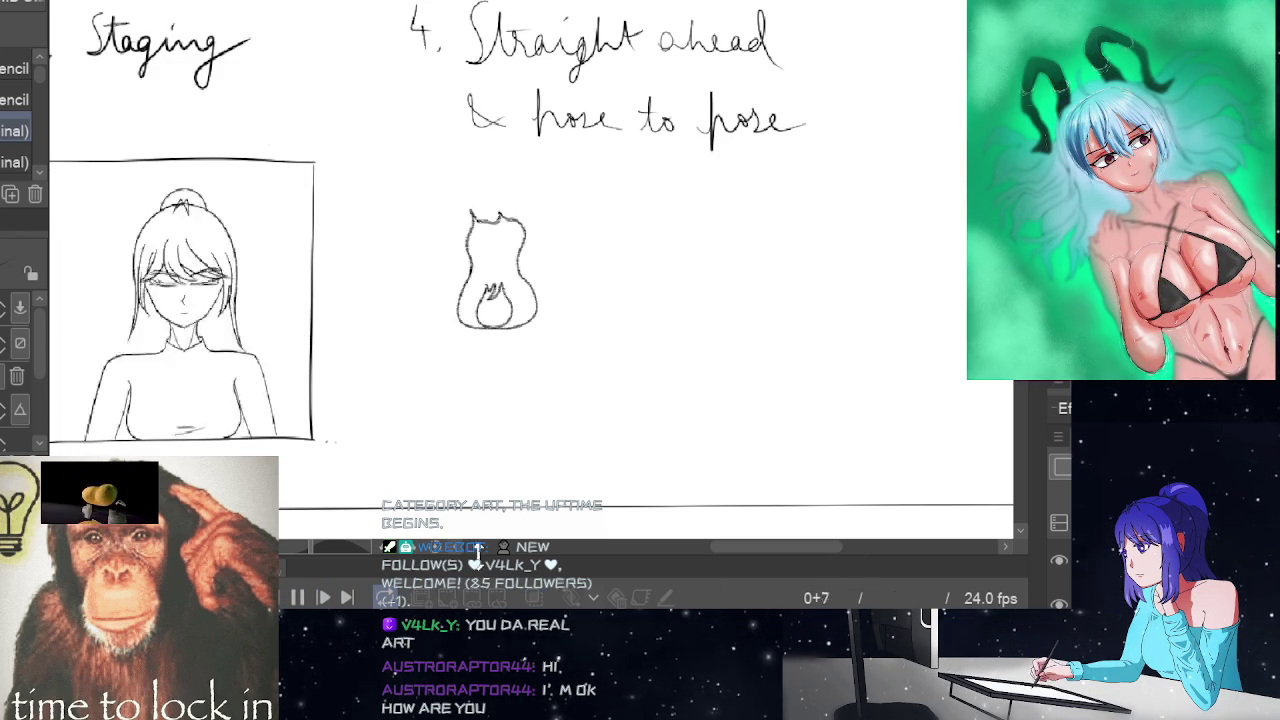
left_click(297, 597)
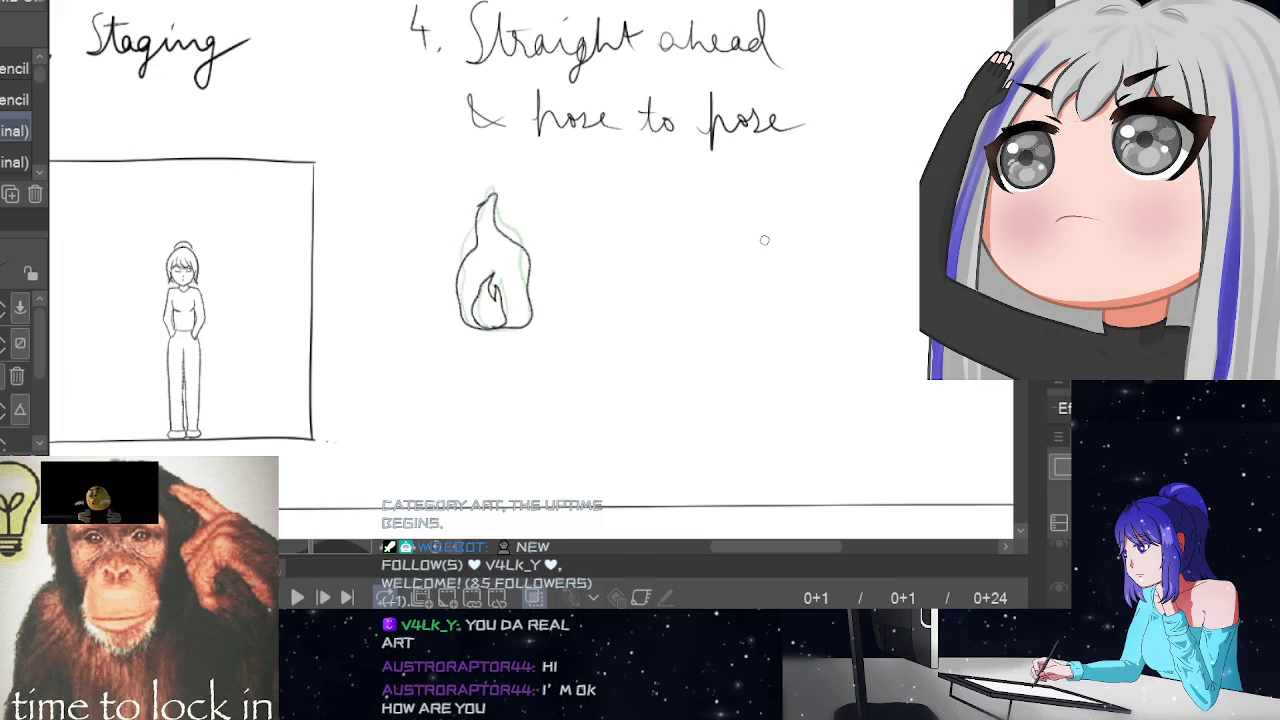
scroll(764, 240, "up", 1)
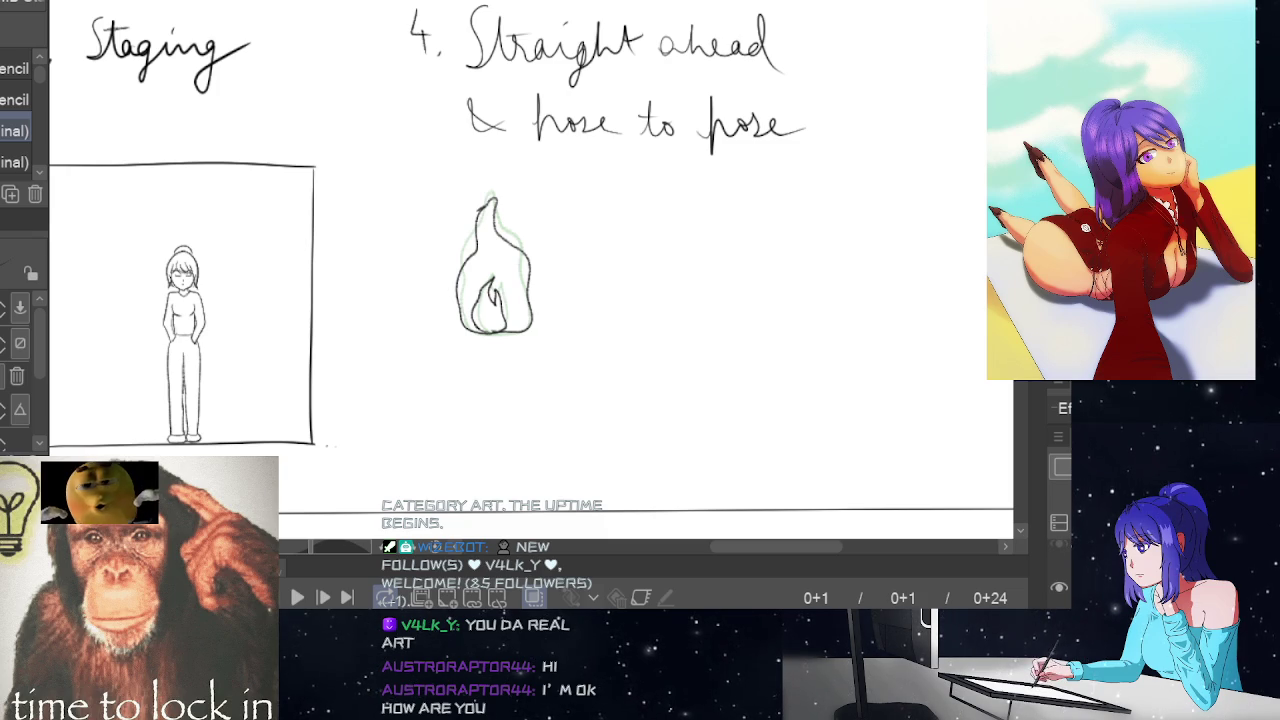
key("ctrl+z")
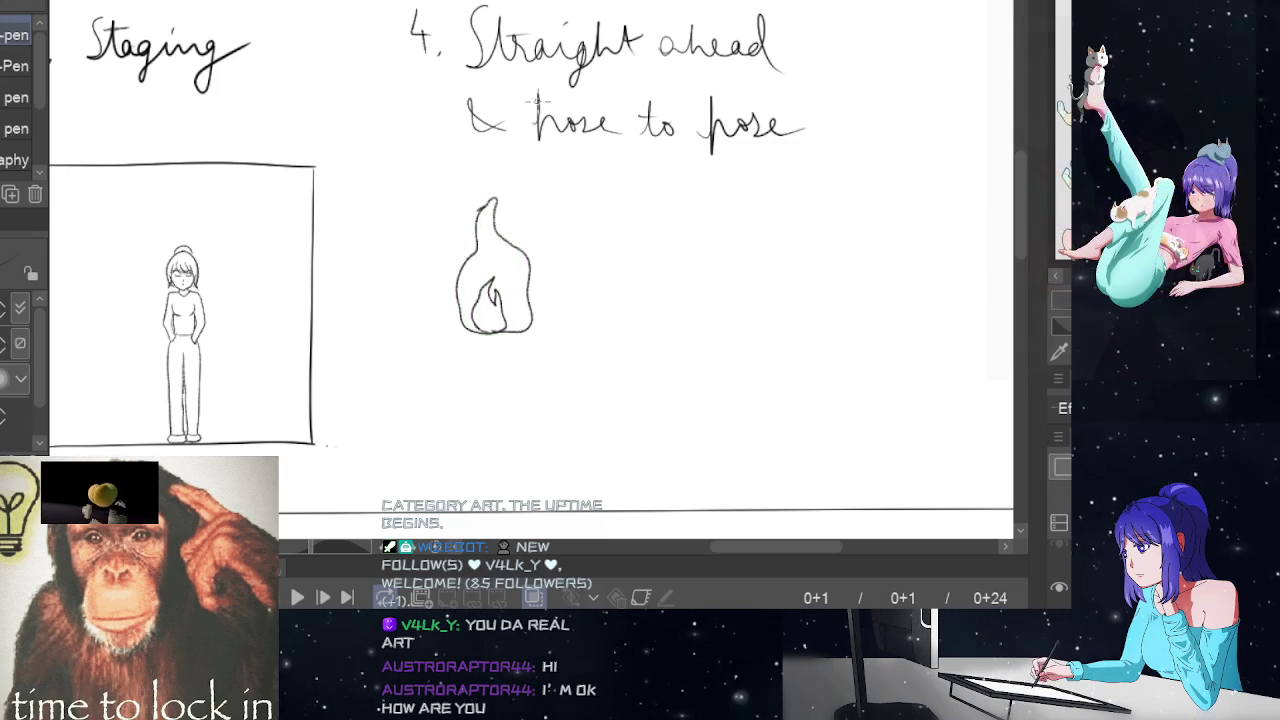
Underline 'Straight ahead' and 'pose to pose', add an arrow to the flame, and check the frames
left_click_drag(468, 70, 805, 60)
mouse_move(511, 78)
left_mouse_down()
mouse_move(462, 80)
mouse_move(447, 235)
mouse_move(428, 250)
left_mouse_up()
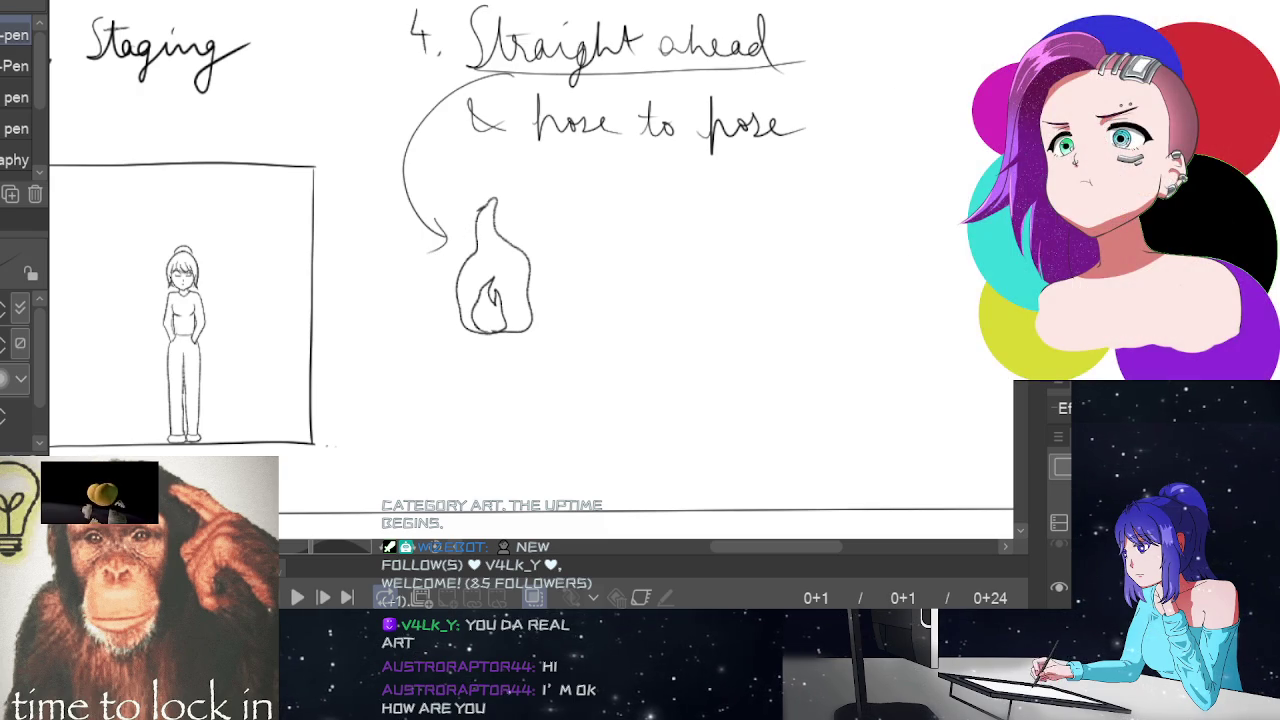
mouse_move(540, 149)
left_mouse_down()
mouse_move(806, 155)
mouse_move(758, 322)
mouse_move(782, 307)
left_mouse_up()
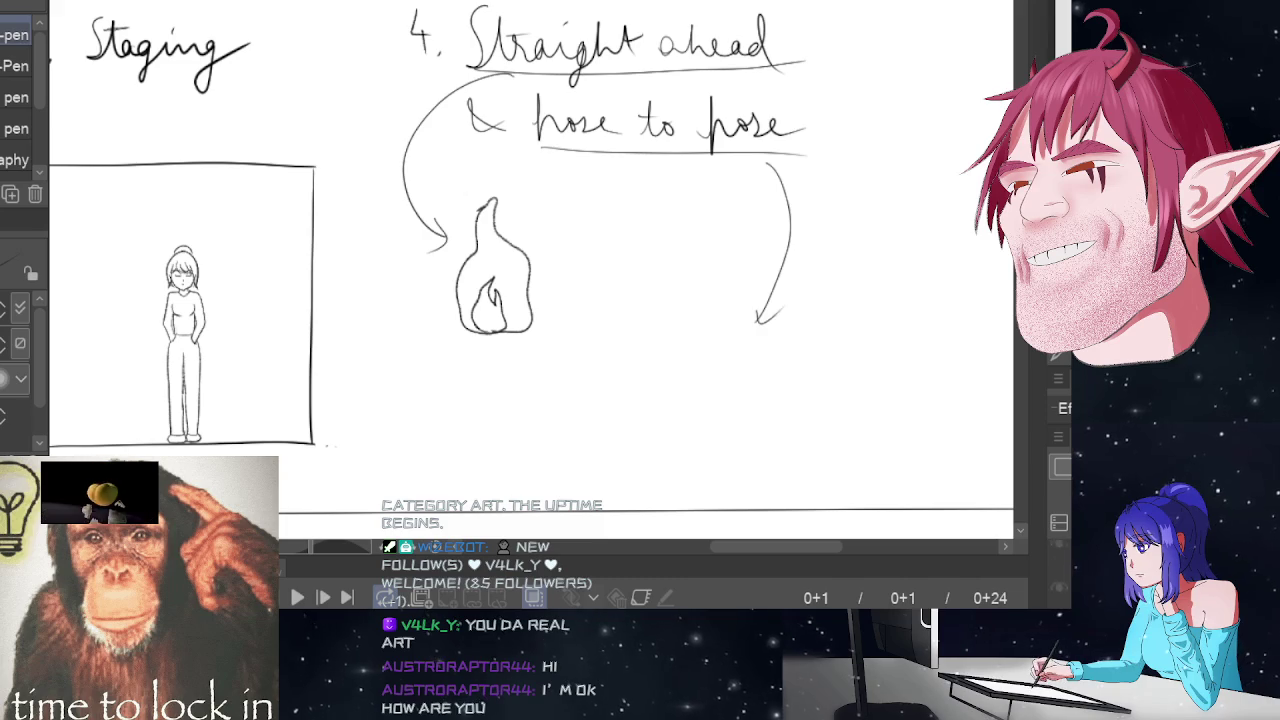
key("Left")
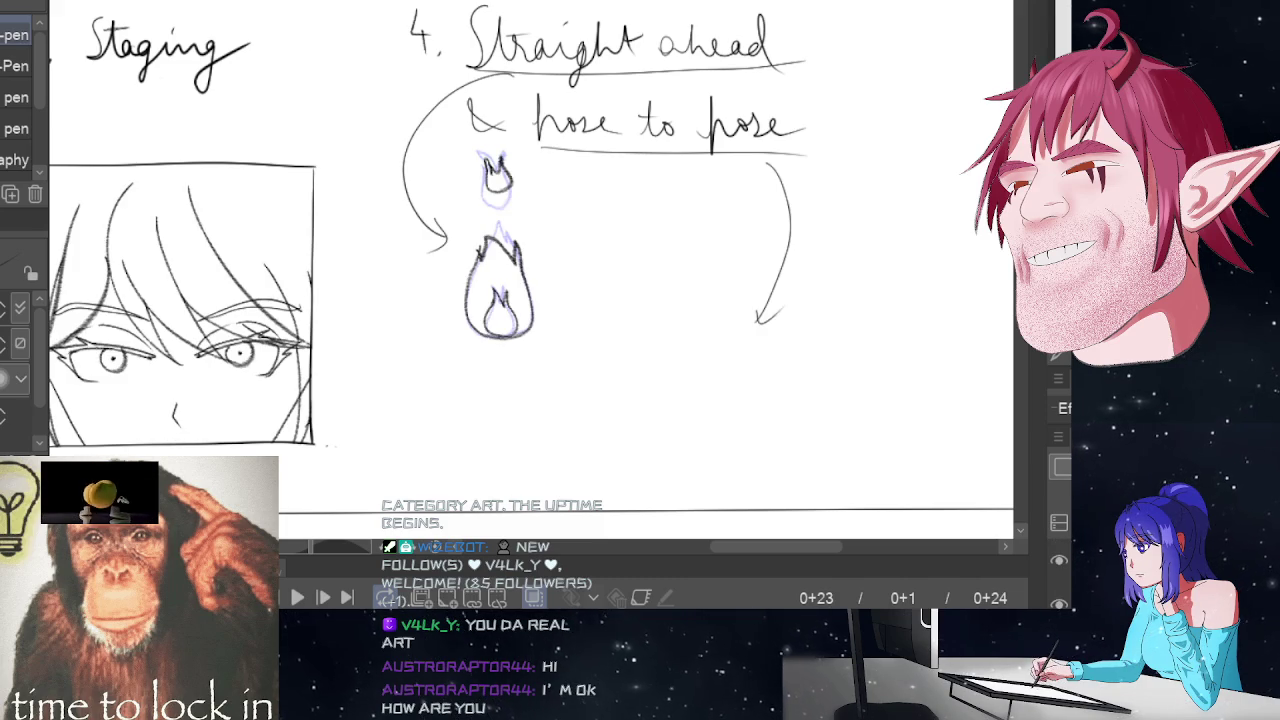
key("Right")
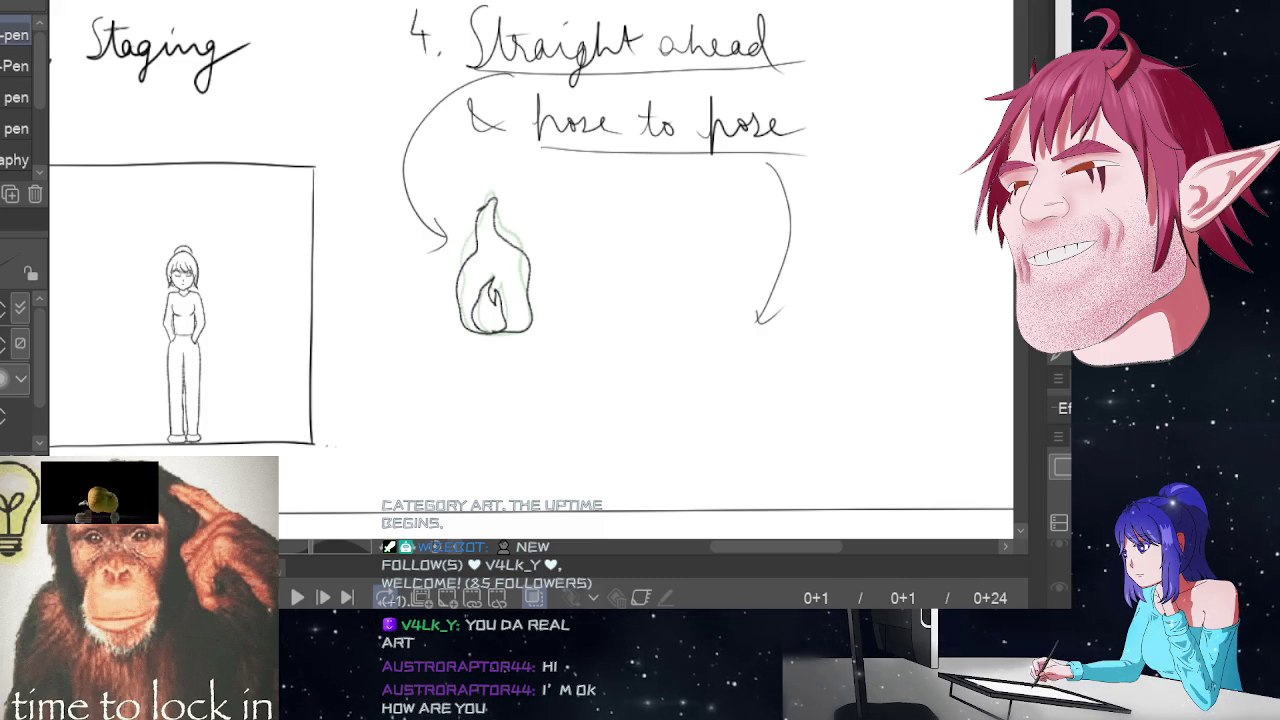
scroll(878, 288, "down", 2)
scroll(878, 288, "up", 1)
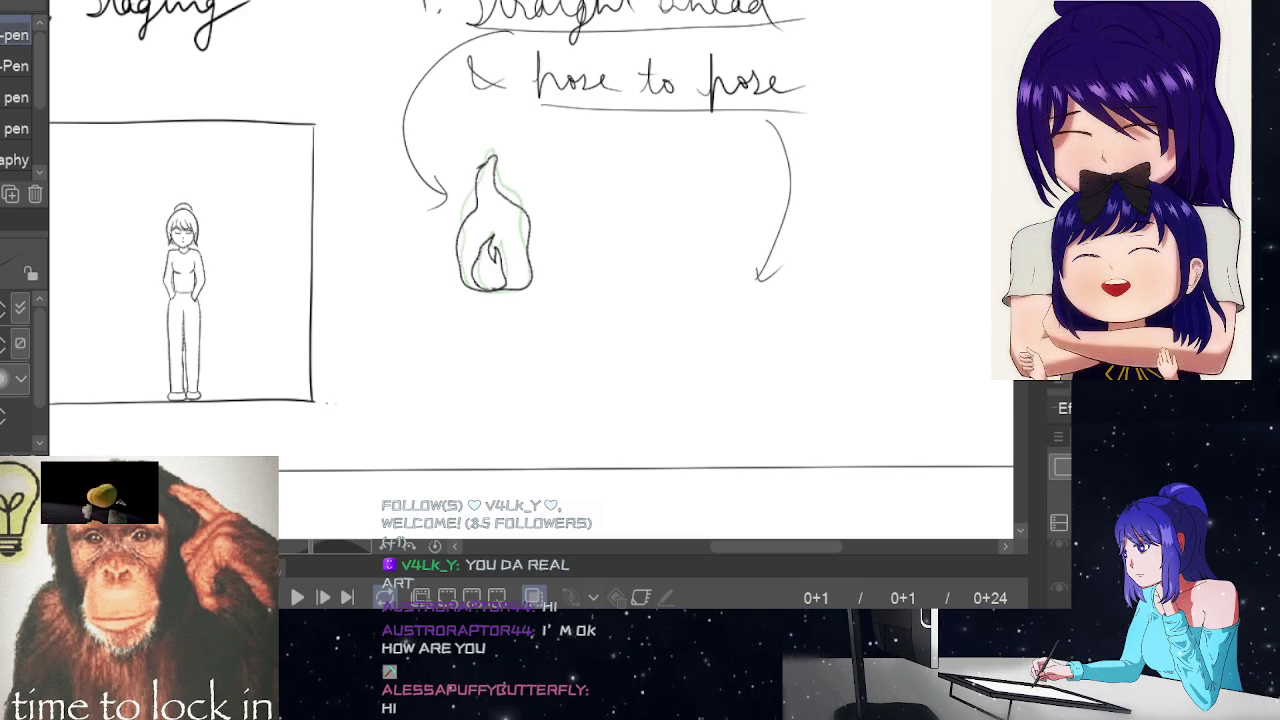
Scroll the canvas up and switch back to the Pencil sub-tool with P
scroll(973, 230, "up", 1)
scroll(973, 230, "up", 1)
scroll(973, 230, "up", 1)
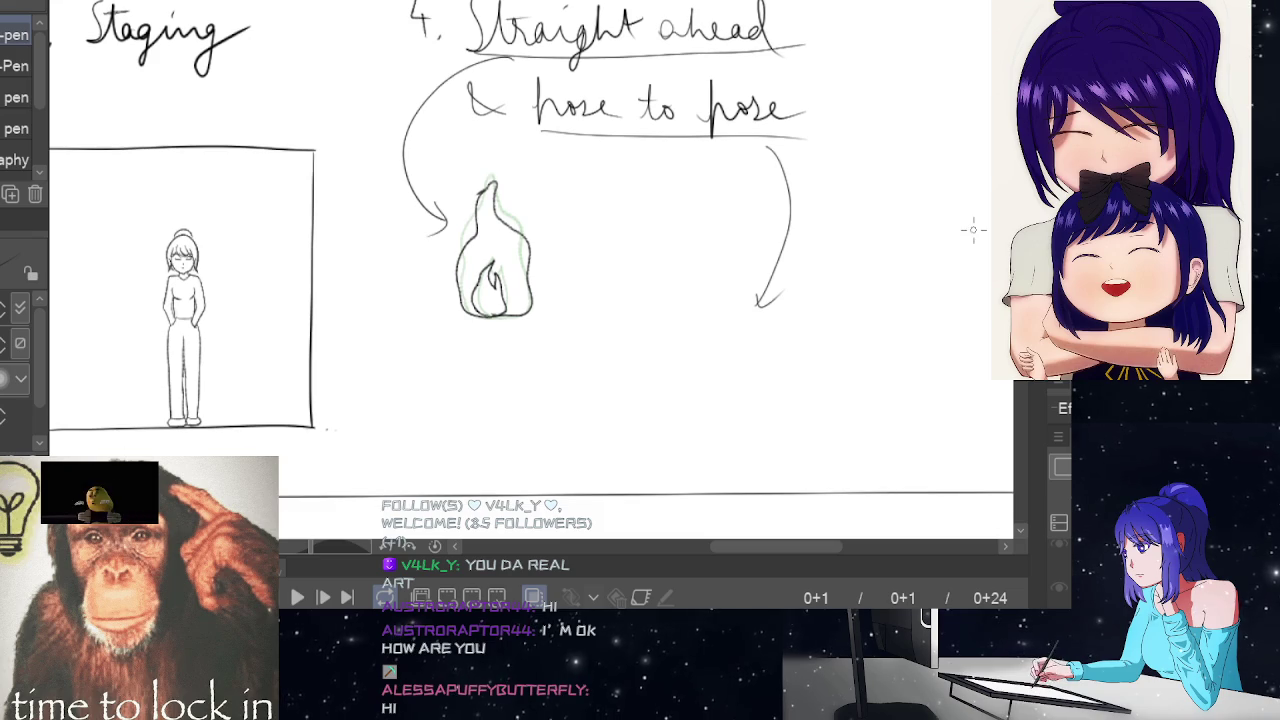
key("p")
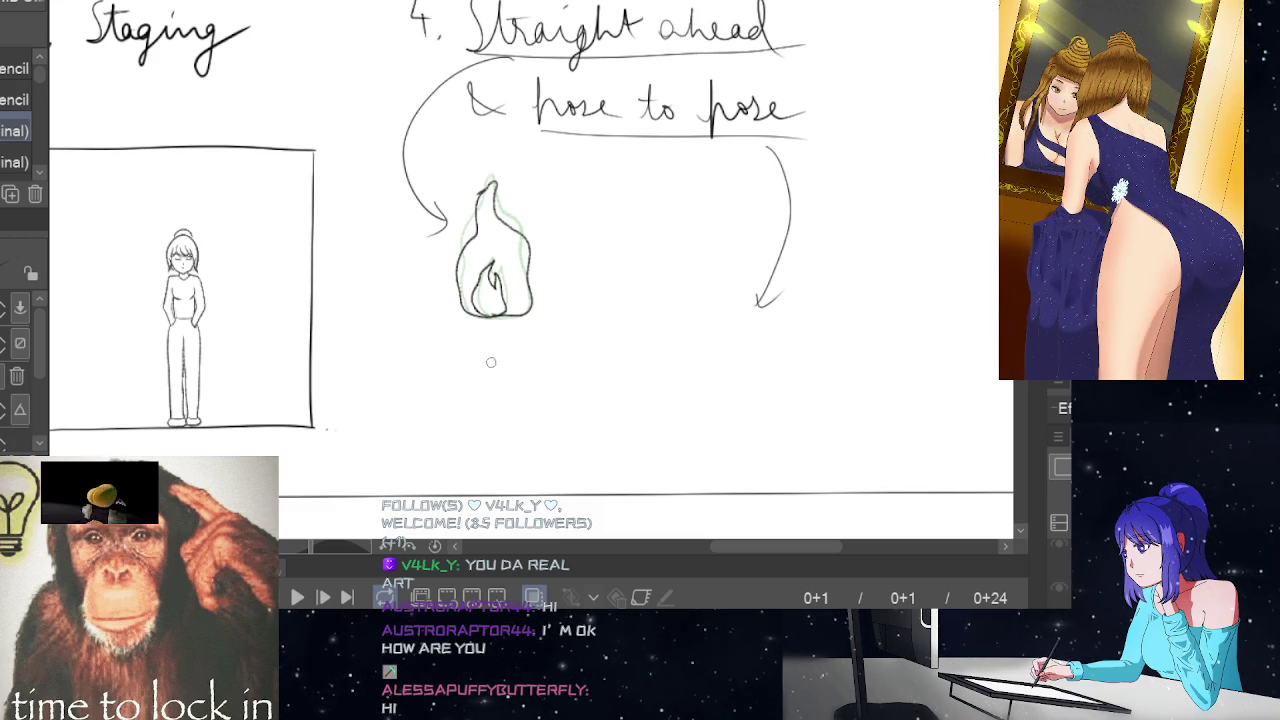
Sketch a round head and vertical body line below the flame, undoing stray strokes
left_click_drag(588, 326, 584, 328)
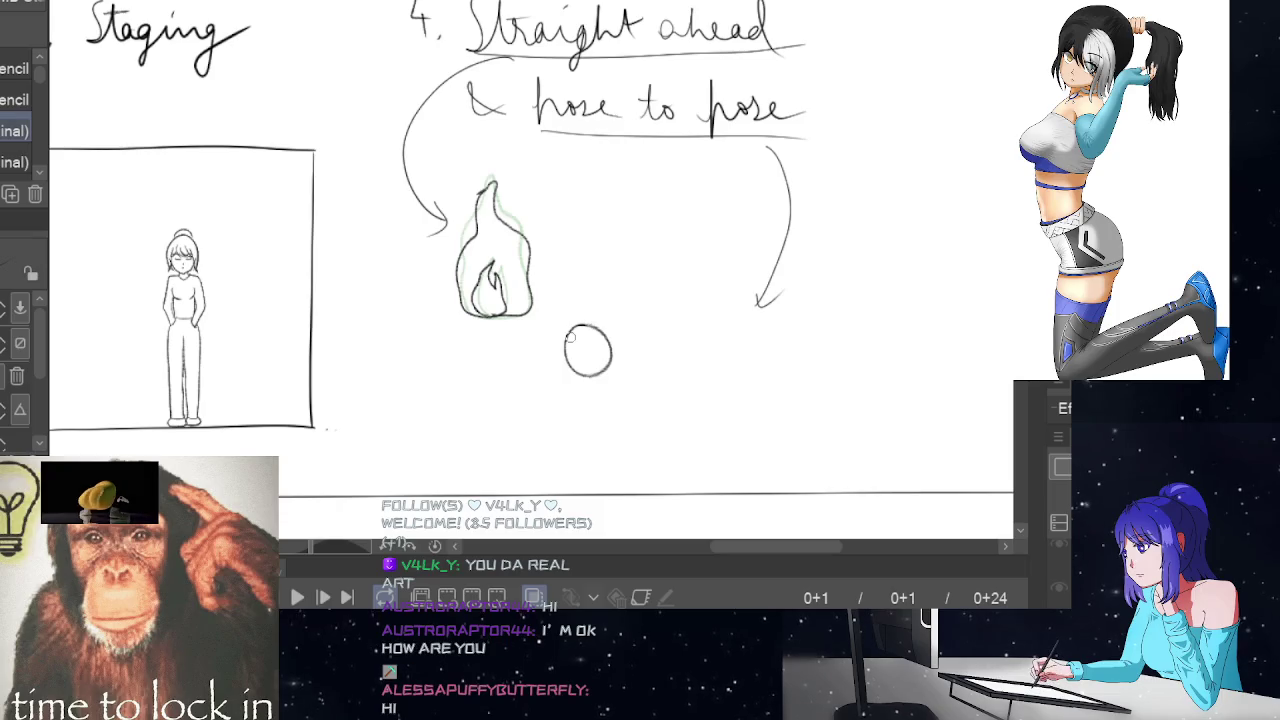
left_click_drag(587, 374, 587, 457)
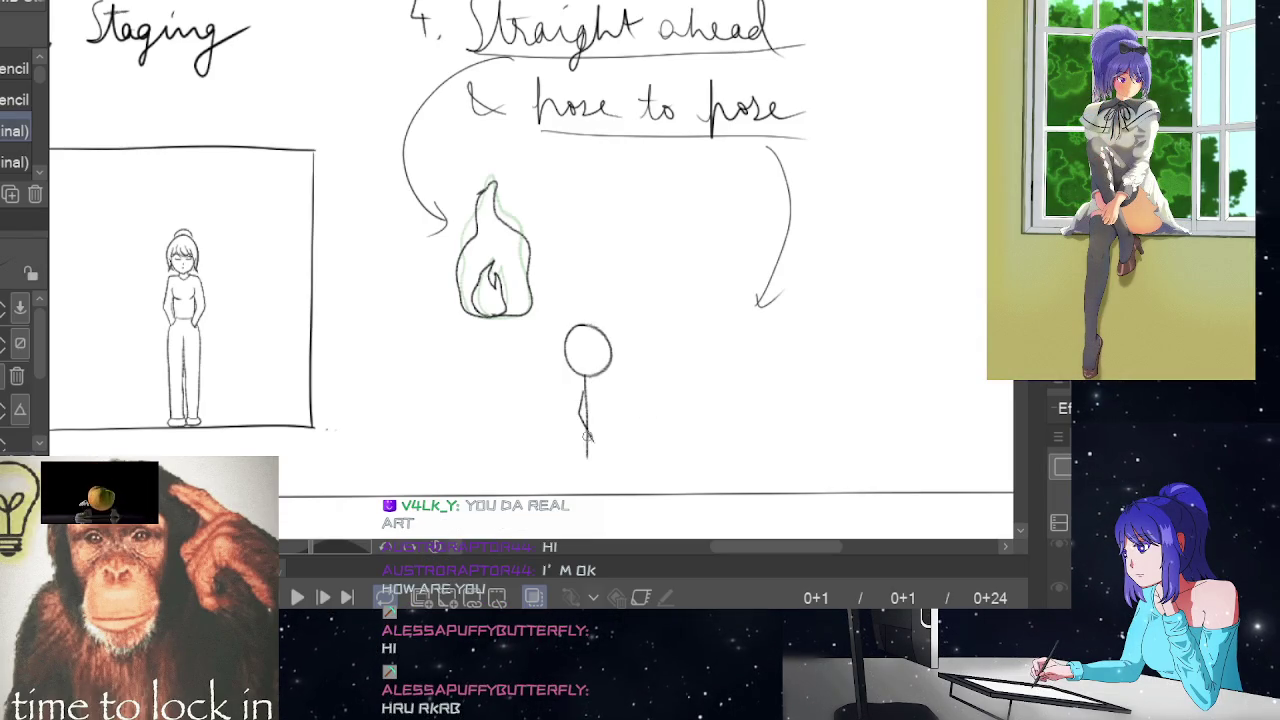
key("ctrl+z")
key("ctrl+z")
key("ctrl+z")
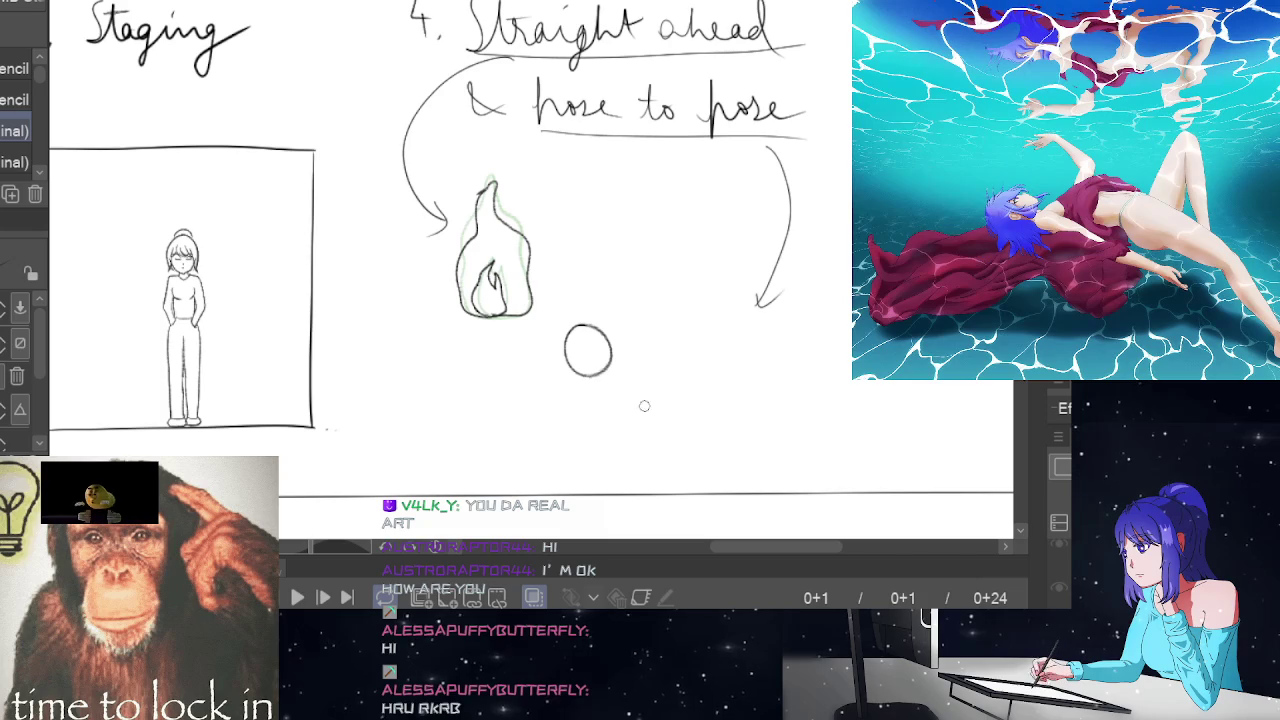
left_click_drag(587, 427, 587, 460)
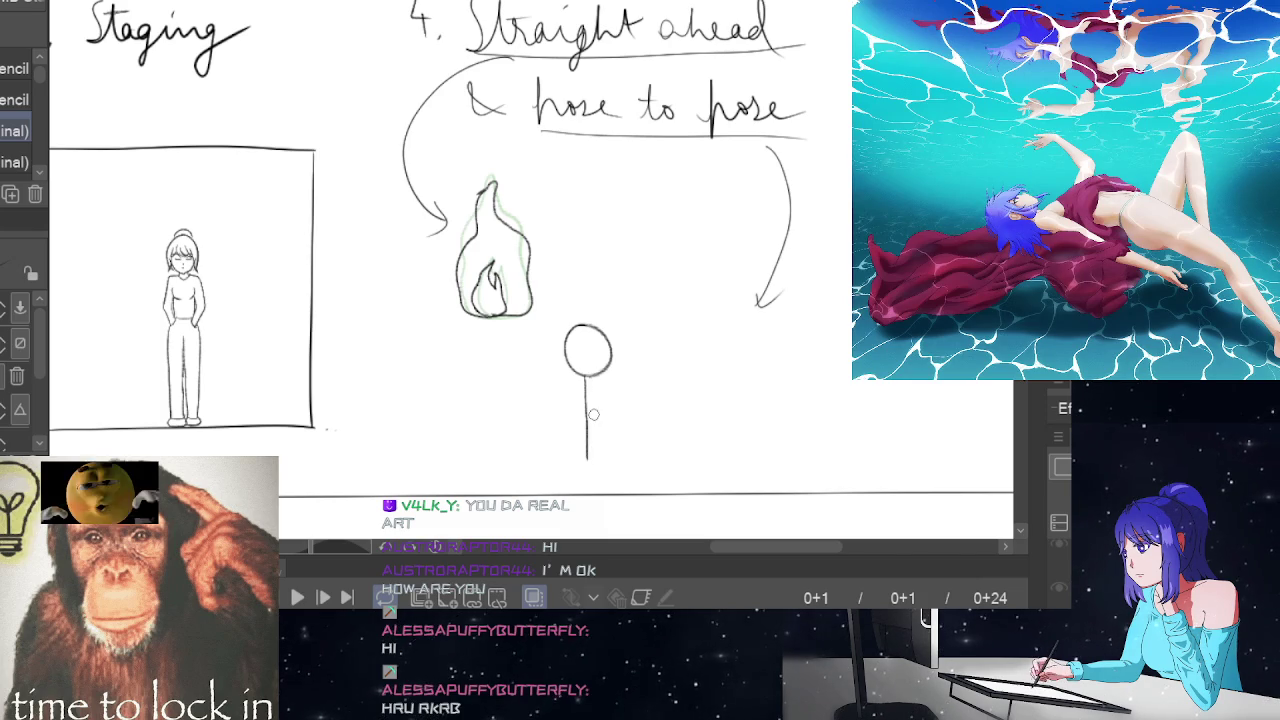
left_click_drag(582, 402, 588, 423)
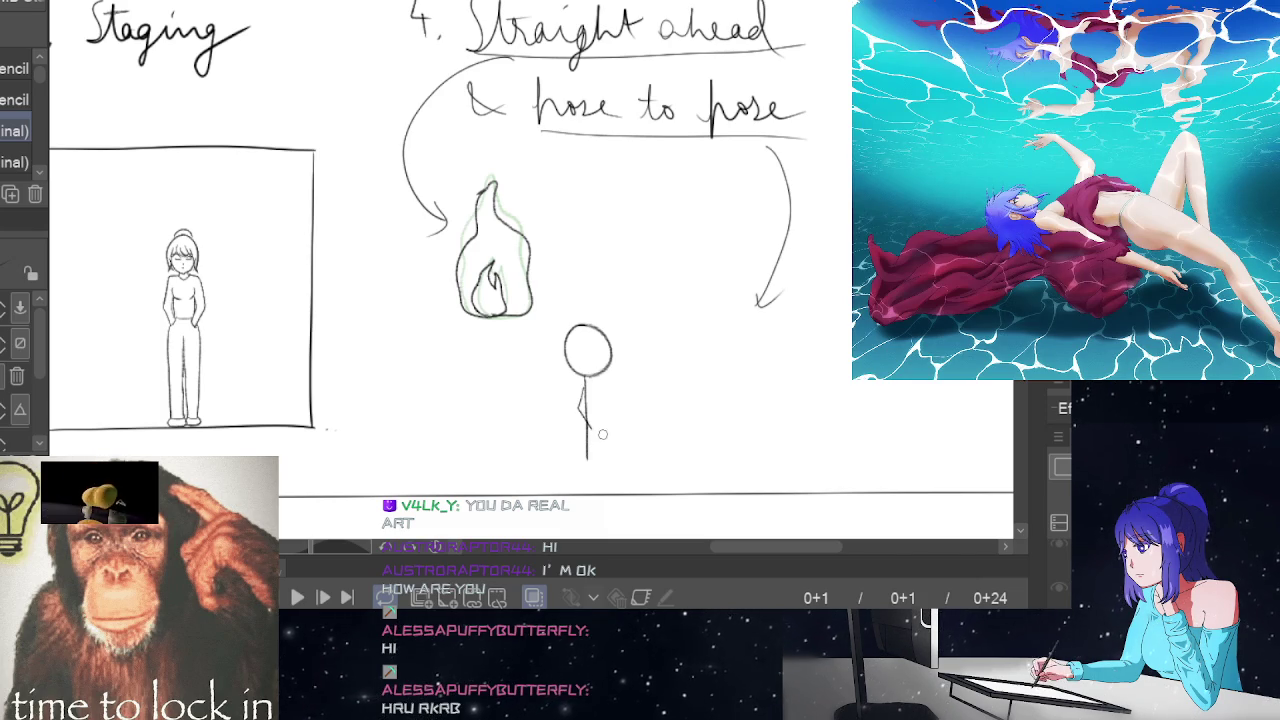
key("ctrl+z")
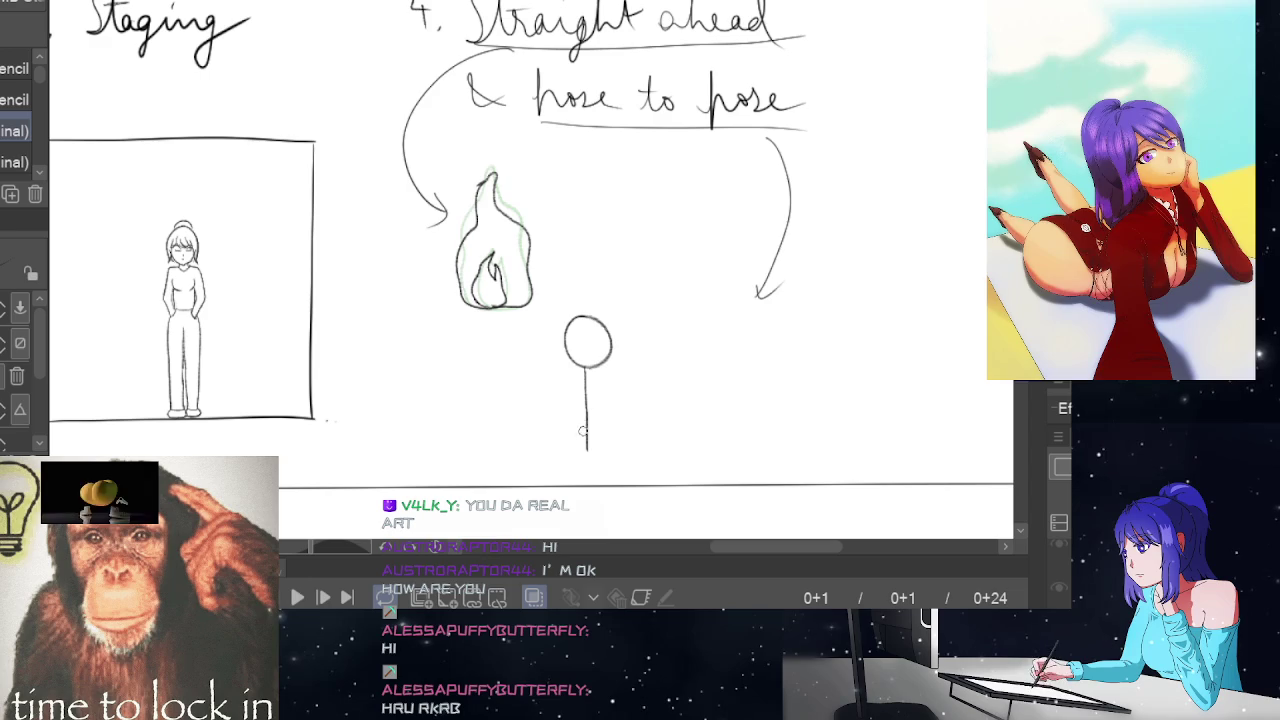
Redraw the frame-1 stick figure's body line until it reaches the ground
key("ctrl+z")
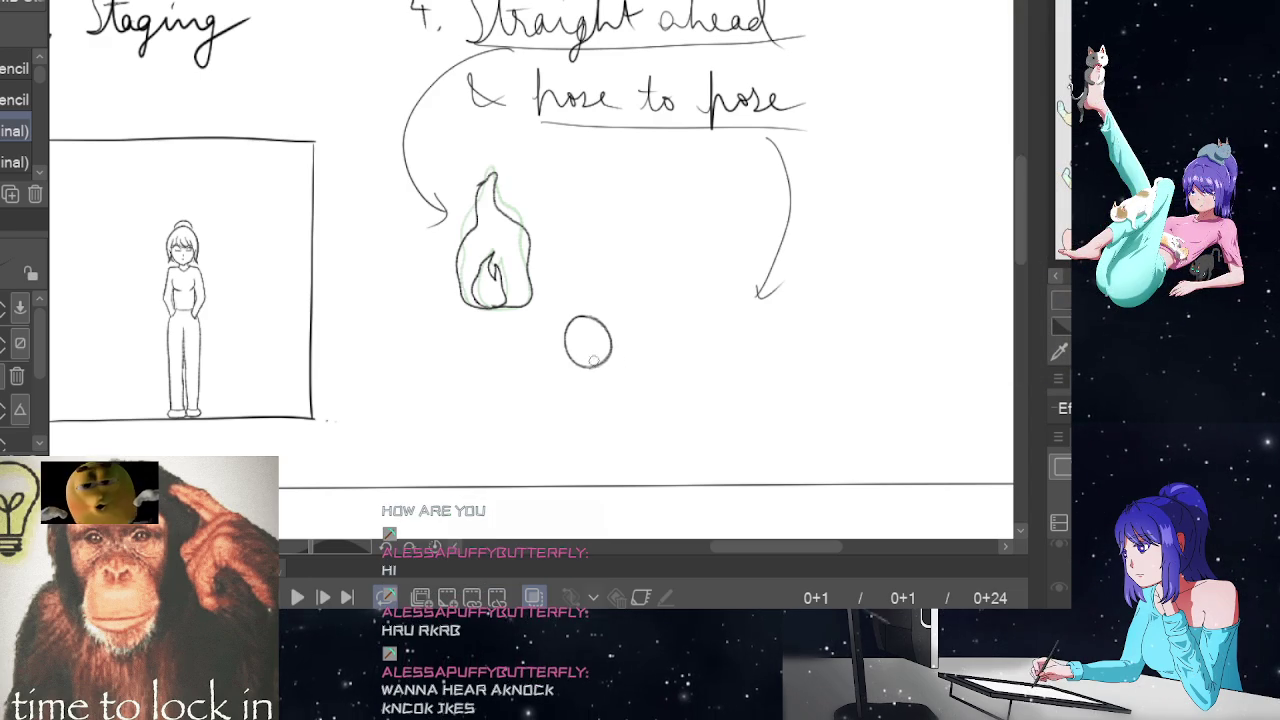
left_click_drag(588, 370, 590, 413)
key("ctrl+z")
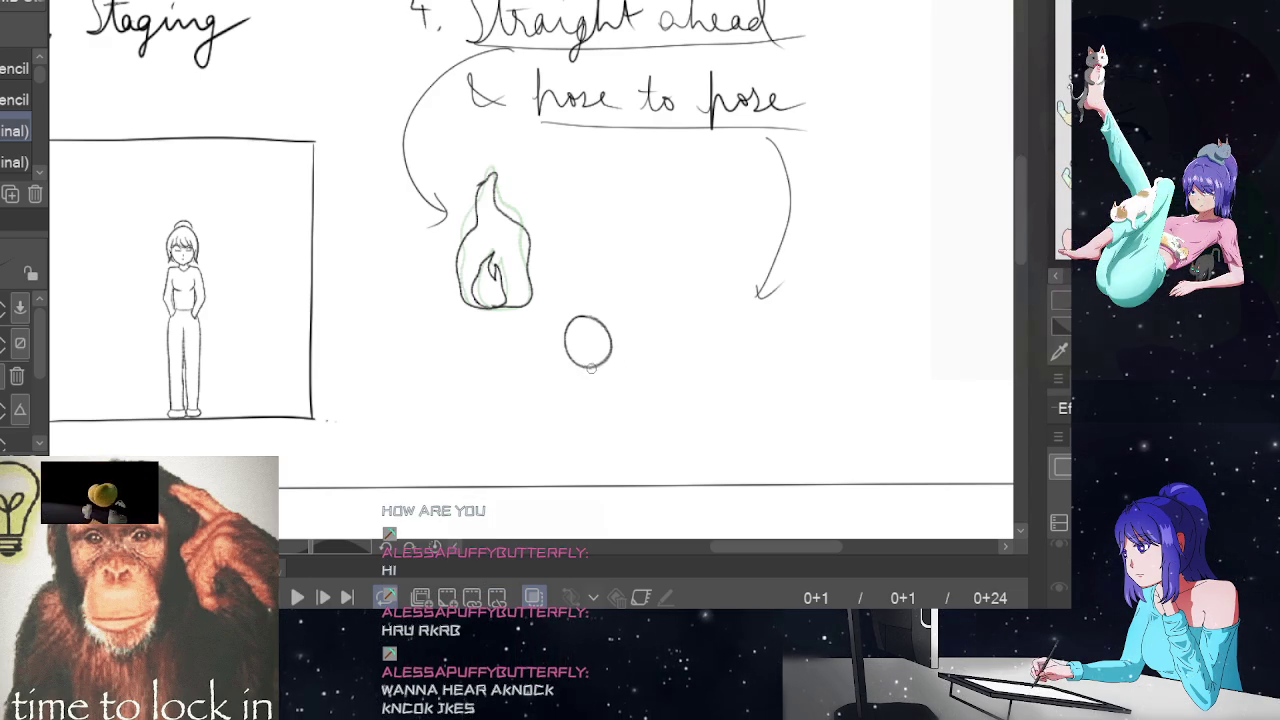
left_click_drag(588, 366, 592, 437)
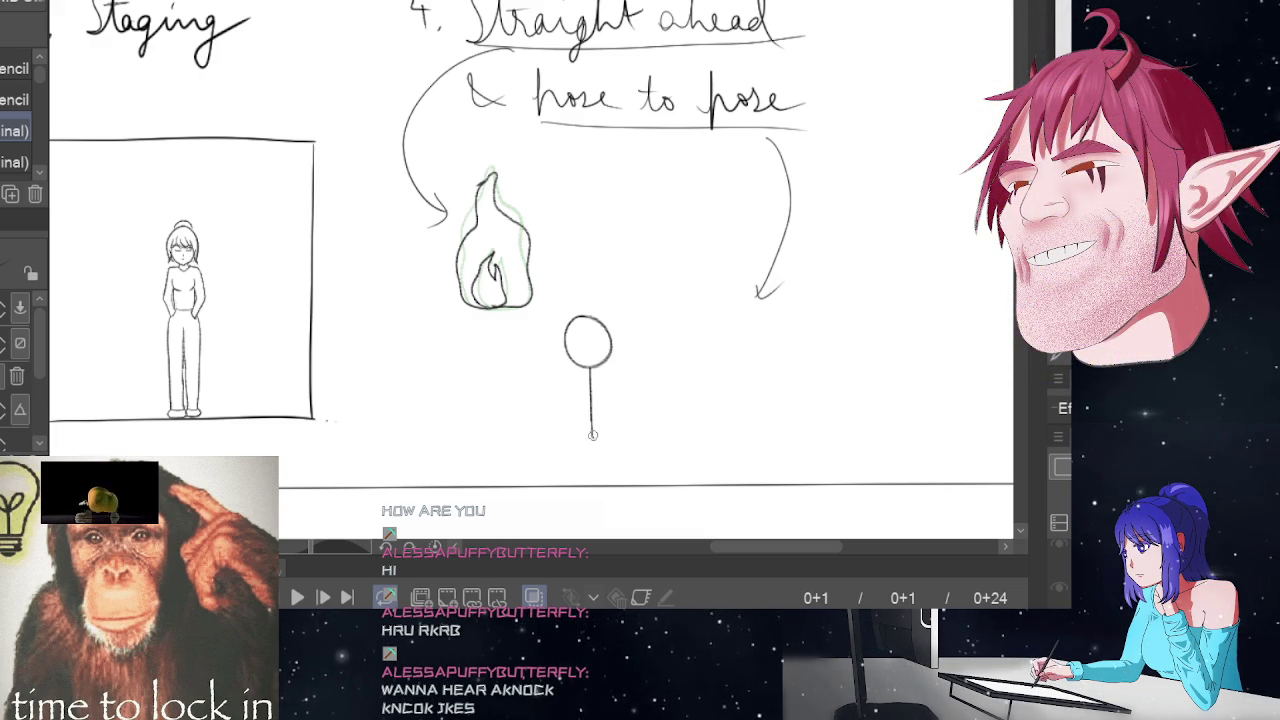
left_click_drag(592, 437, 597, 483)
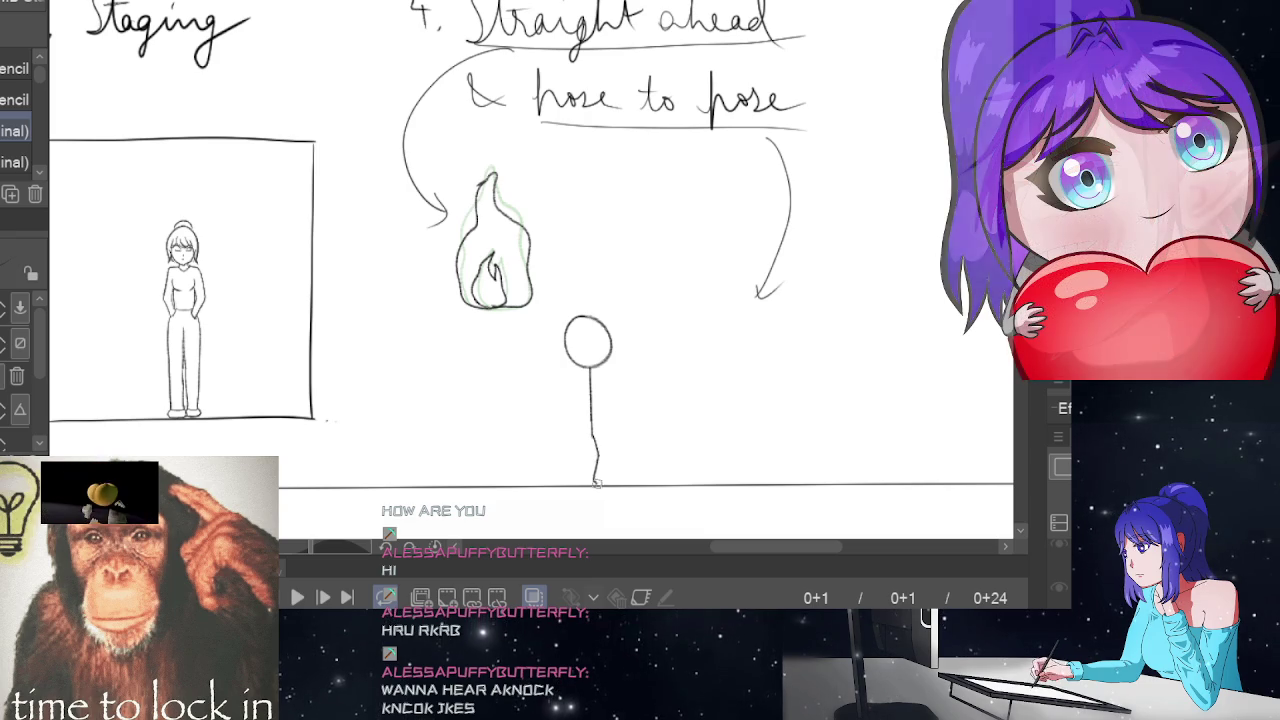
key("ctrl+z")
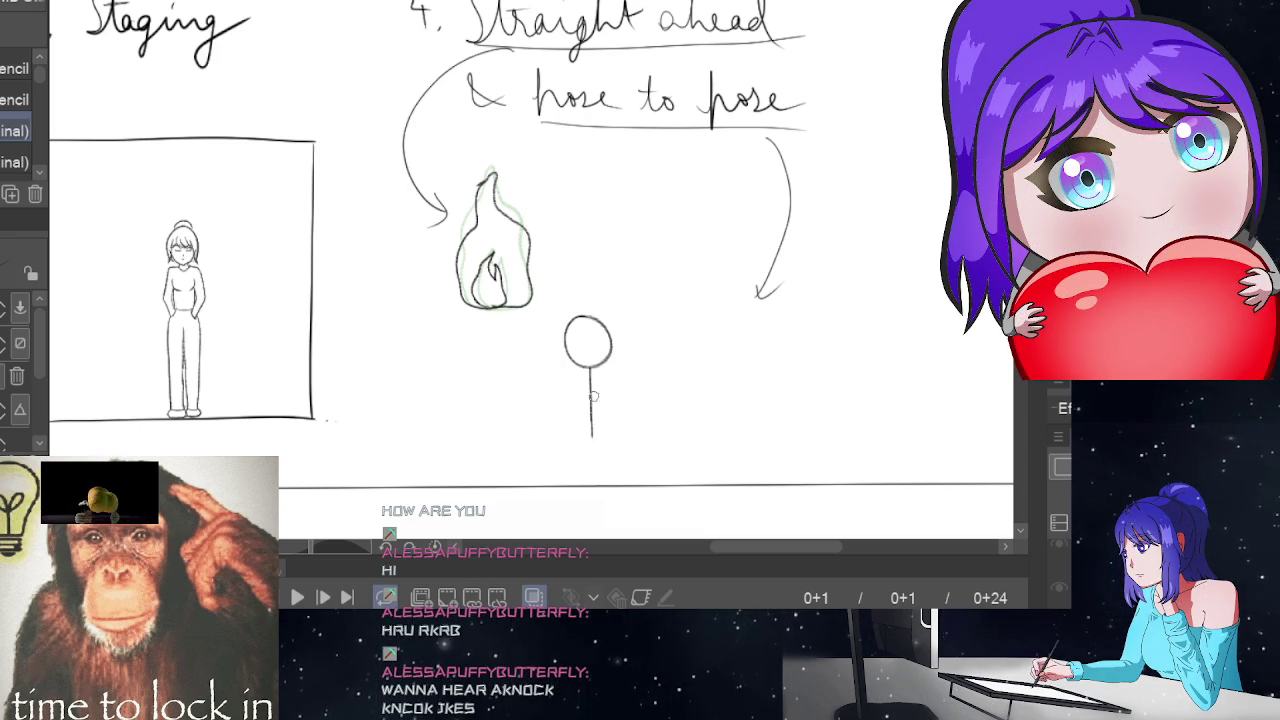
left_click_drag(592, 432, 596, 484)
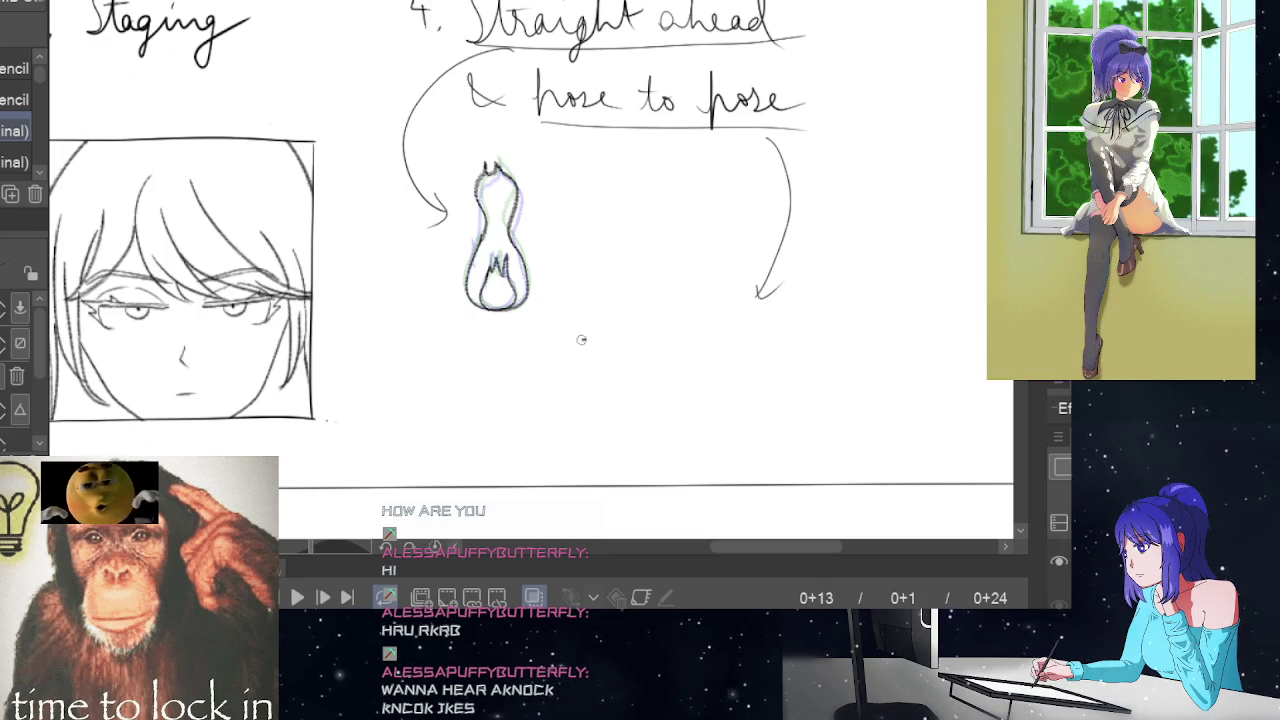
Sketch the frame-13 figure's head, body and bent limb, then go to frame 23
left_click_drag(586, 340, 586, 342)
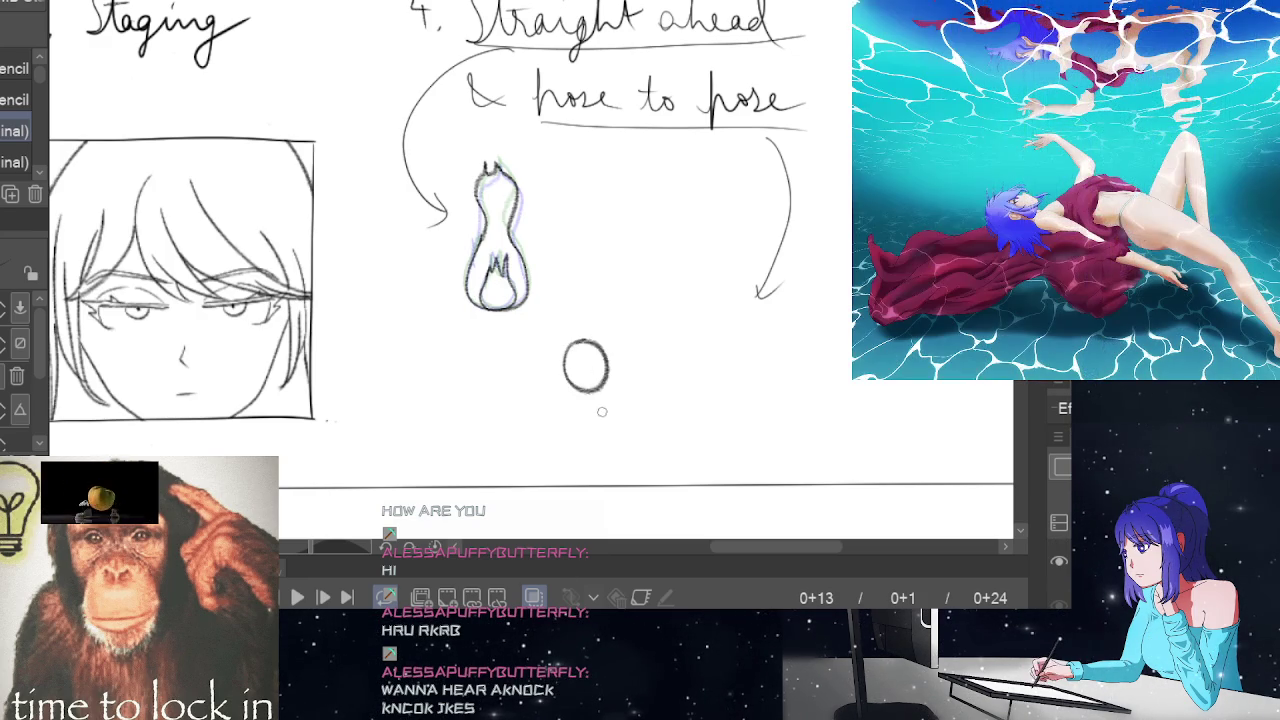
left_click_drag(585, 392, 585, 463)
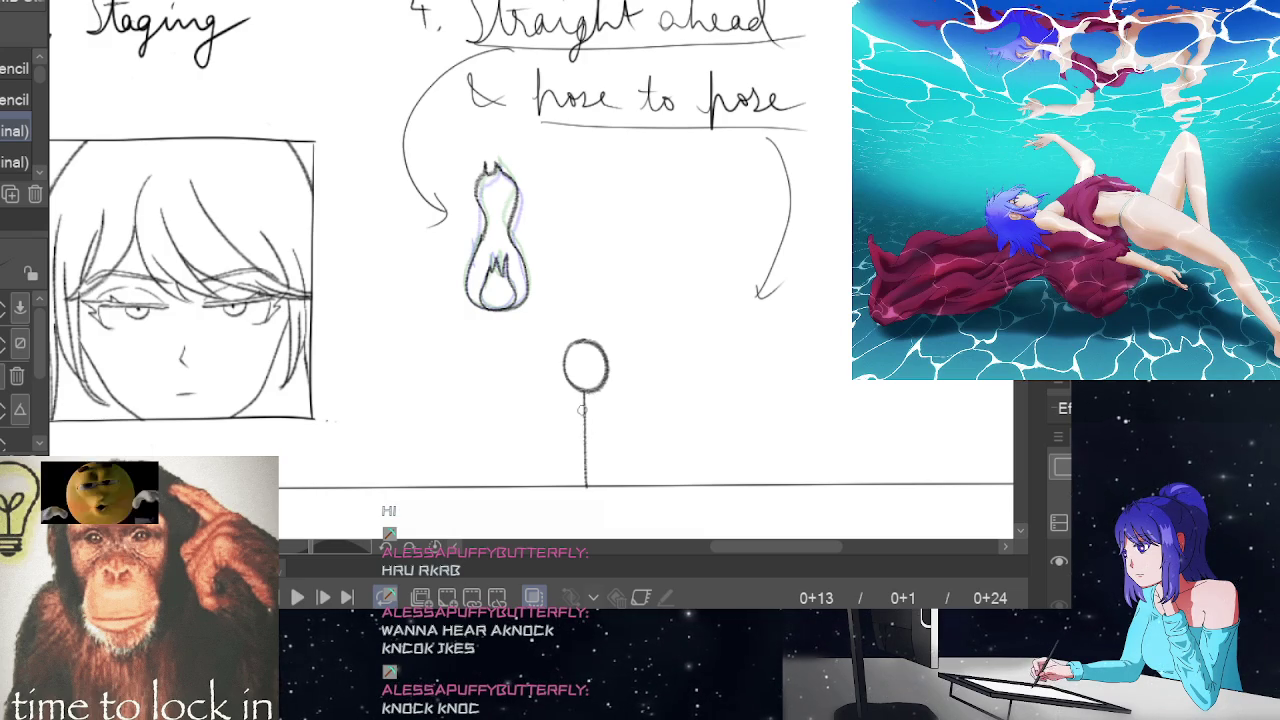
mouse_move(580, 408)
left_mouse_down()
mouse_move(548, 440)
mouse_move(592, 443)
left_mouse_up()
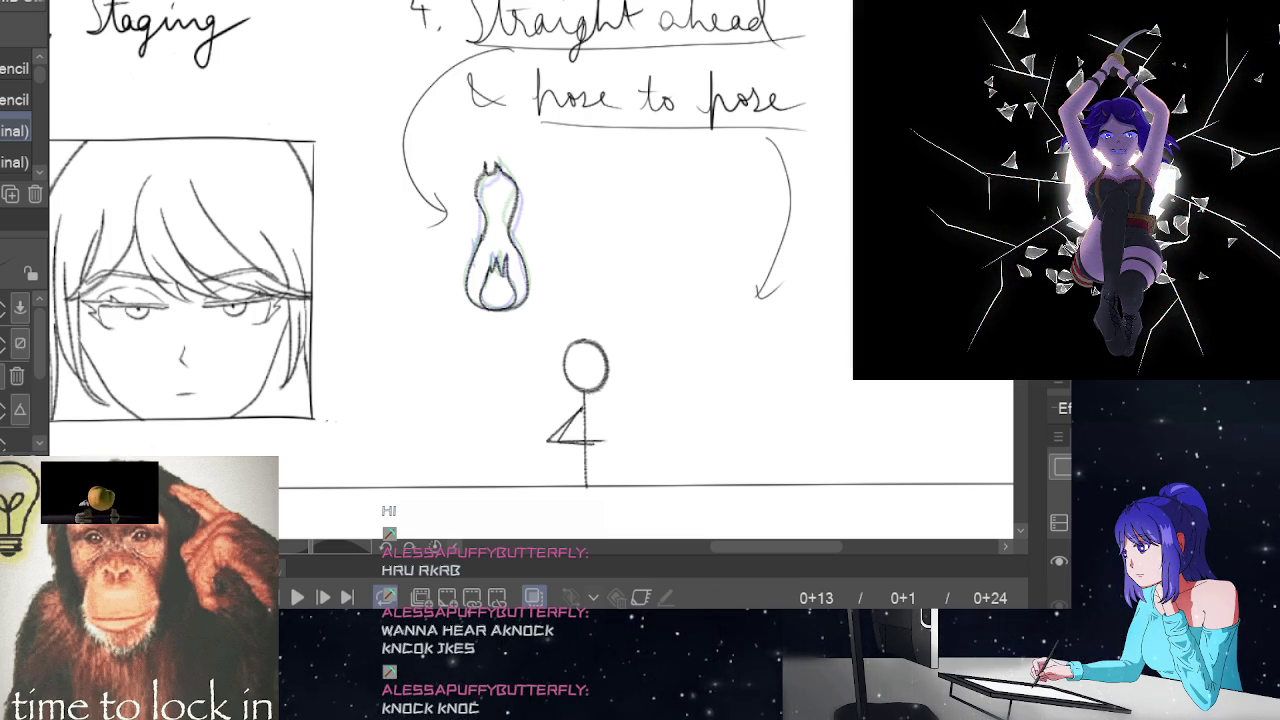
key("End")
key("Left")
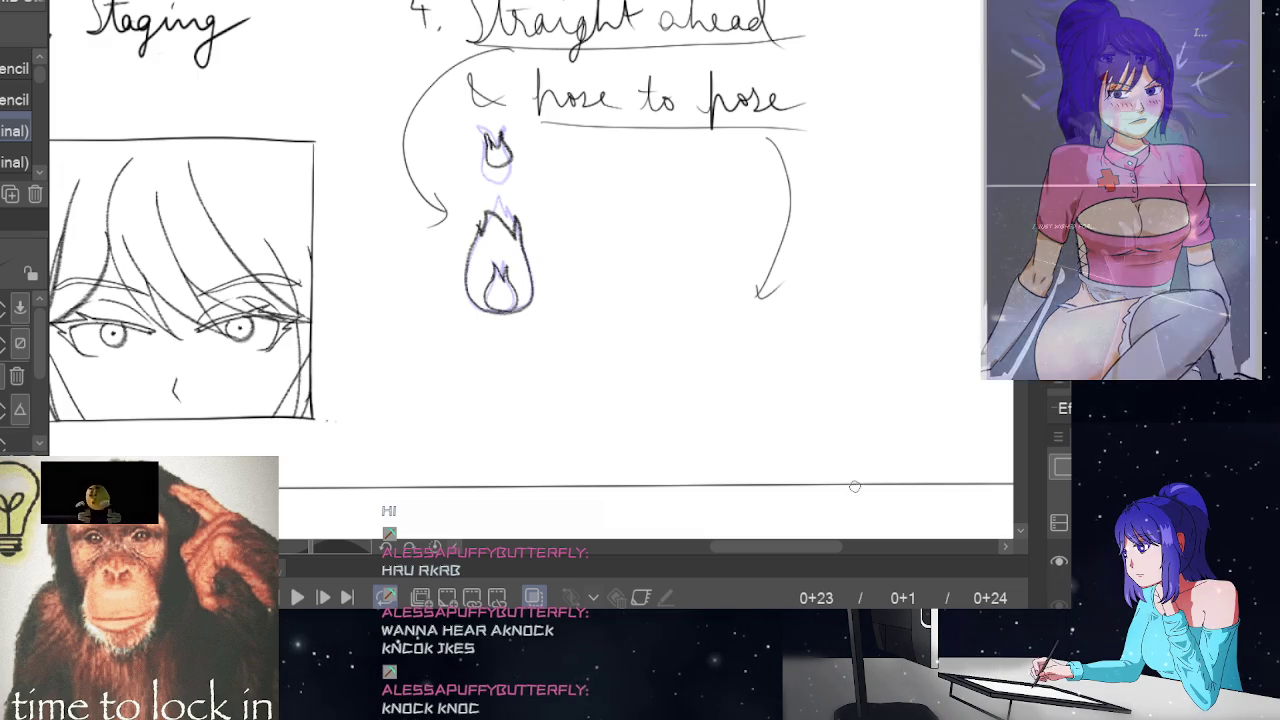
key("space")
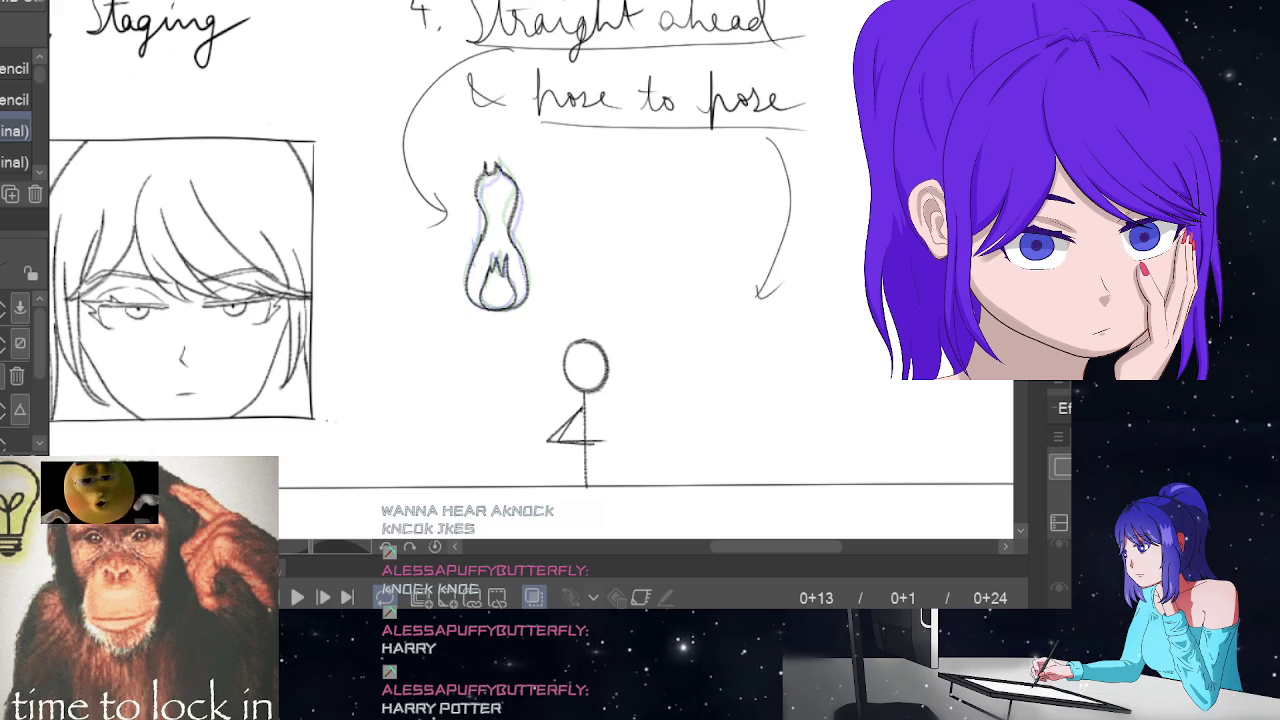
scroll(530, 250, "down", 1)
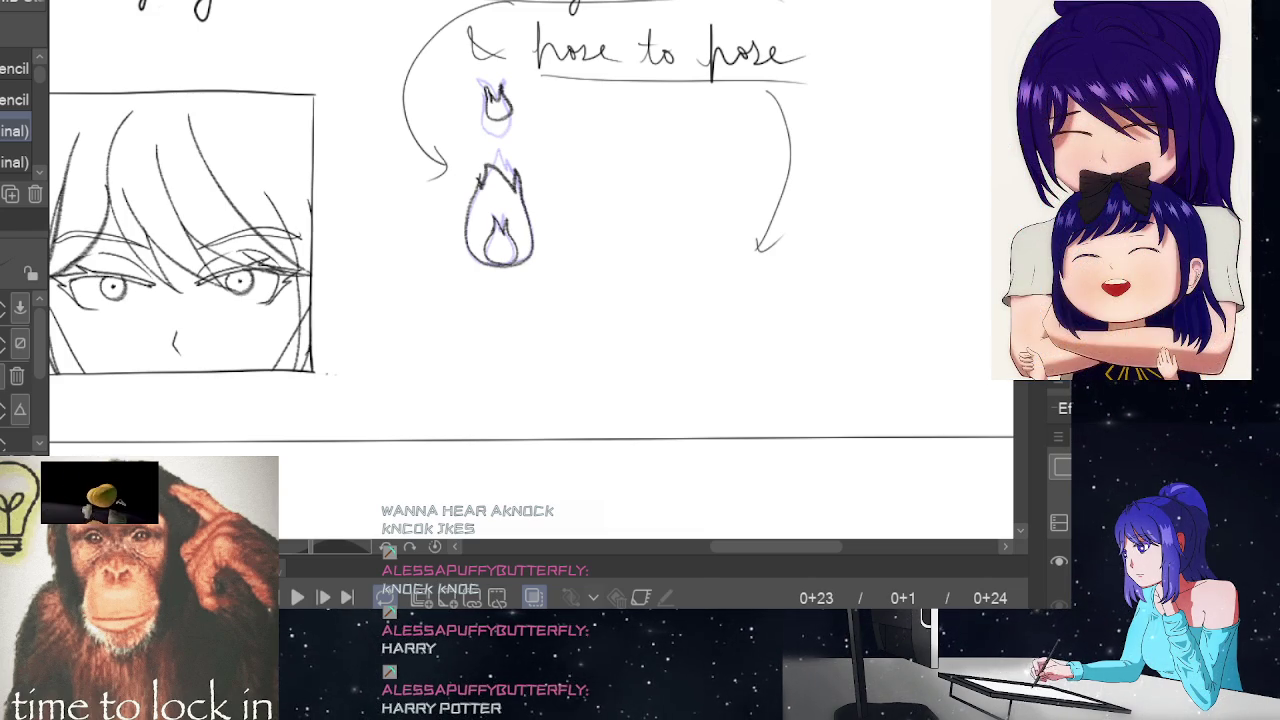
key("Left")
key("Left")
key("Left")
key("Left")
key("Left")
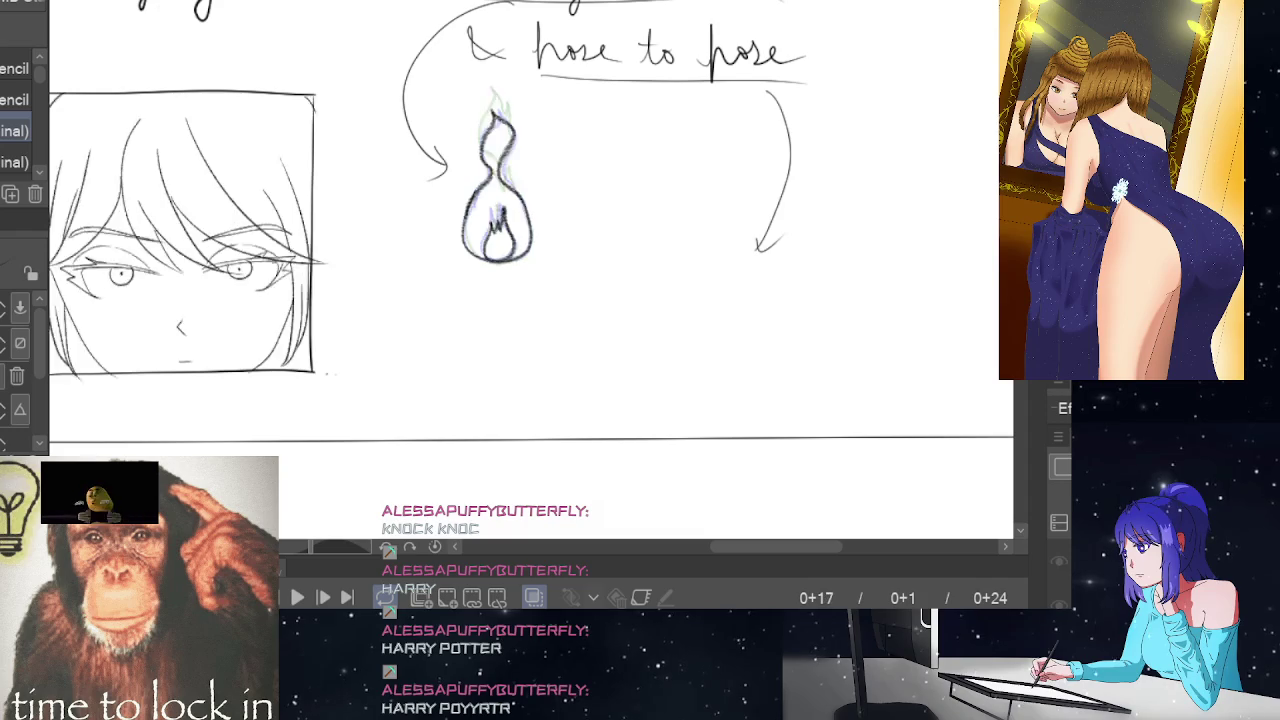
key("Left")
key("Left")
key("Left")
key("Left")
key("Left")
key("Left")
key("Left")
key("Left")
key("Left")
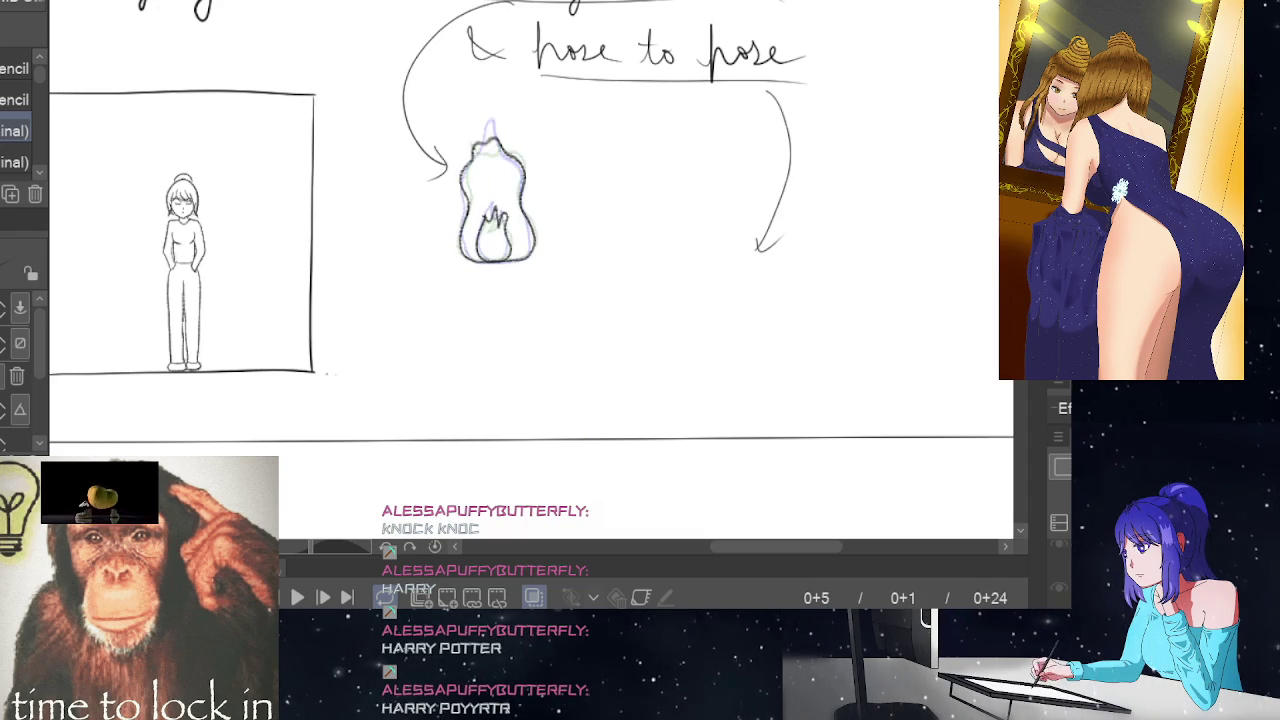
key("Left")
key("Left")
key("Left")
key("Right")
key("Right")
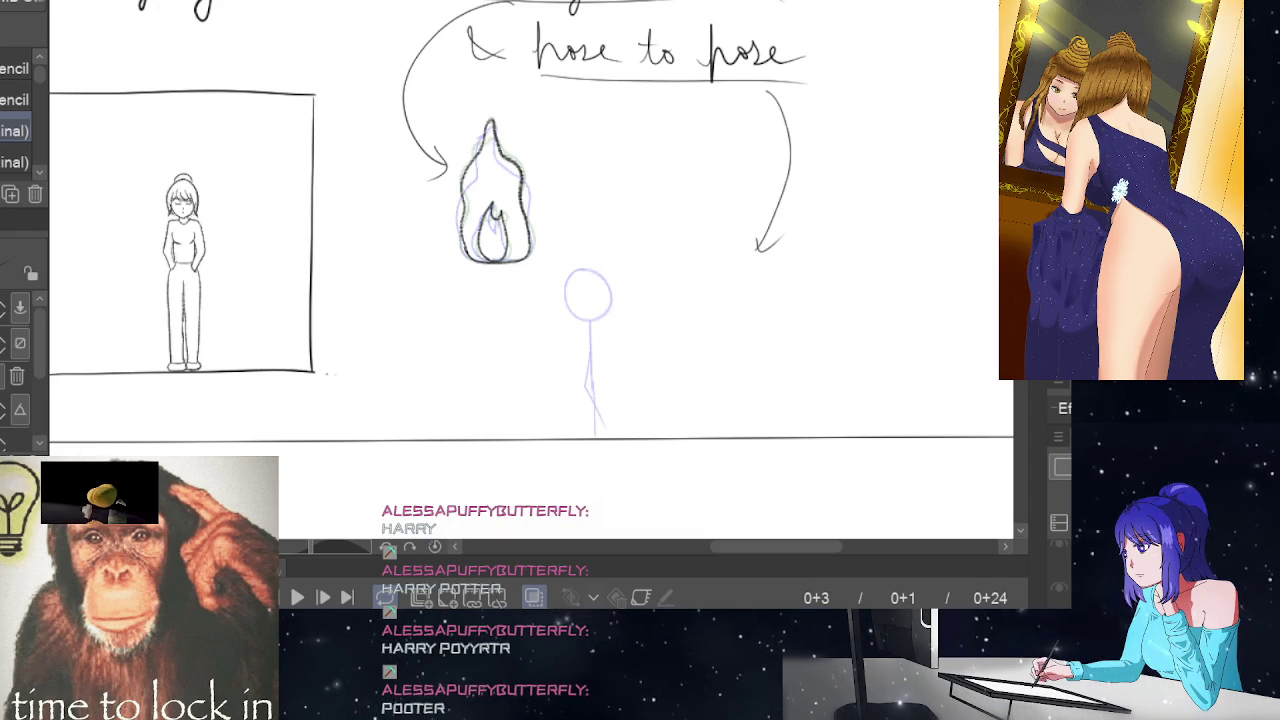
key("Right")
key("Right")
key("Right")
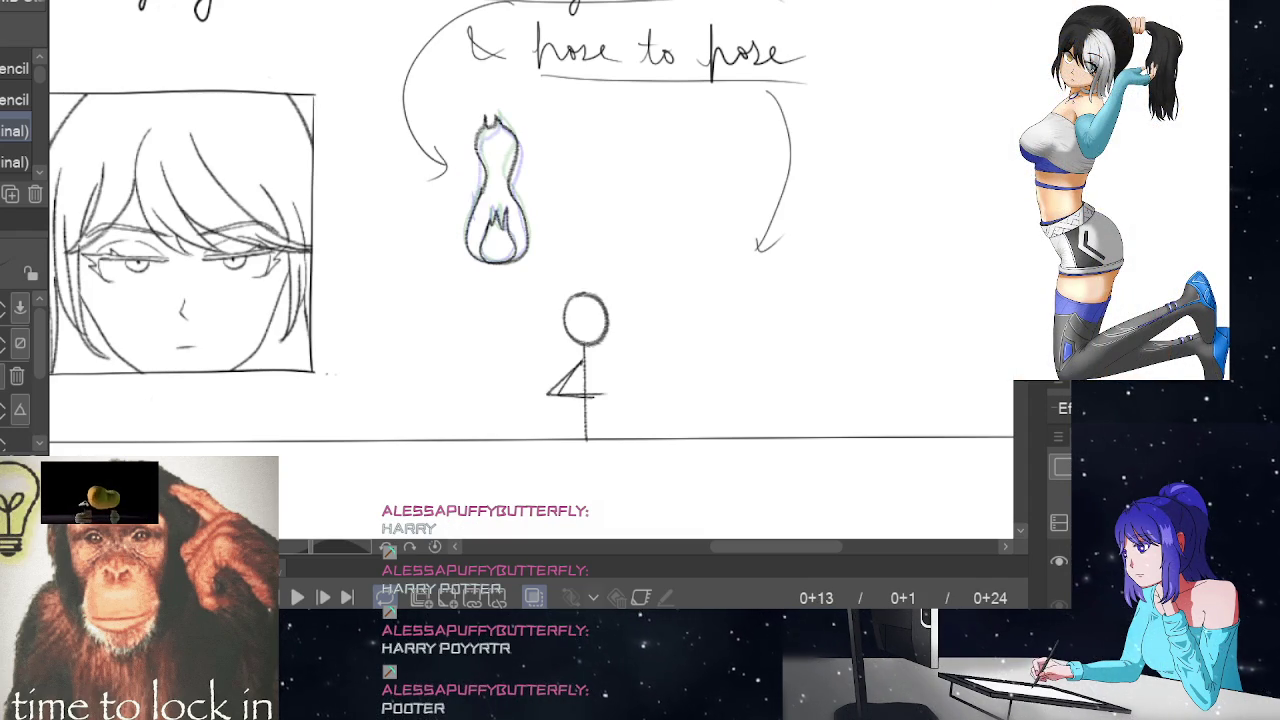
key("Right")
key("Right")
key("Right")
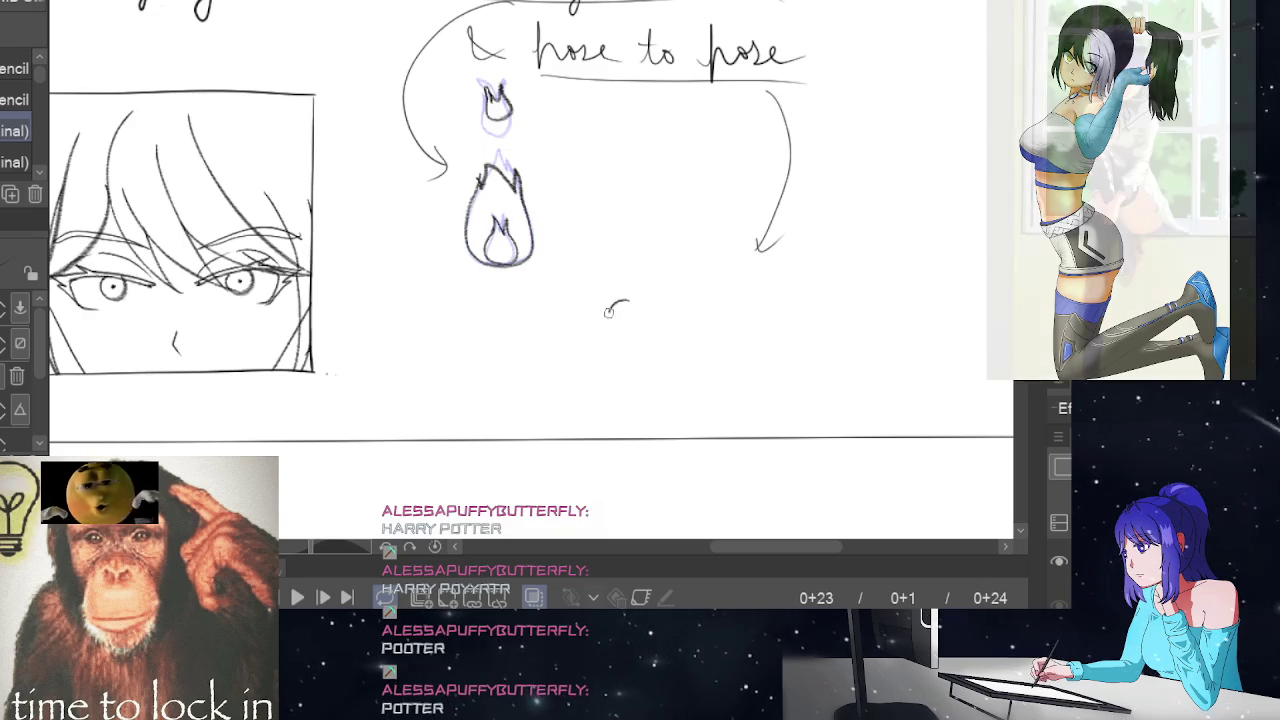
Close the head circle, then add a slanted body line and a horizontal outstretched arm
left_click_drag(650, 322, 634, 348)
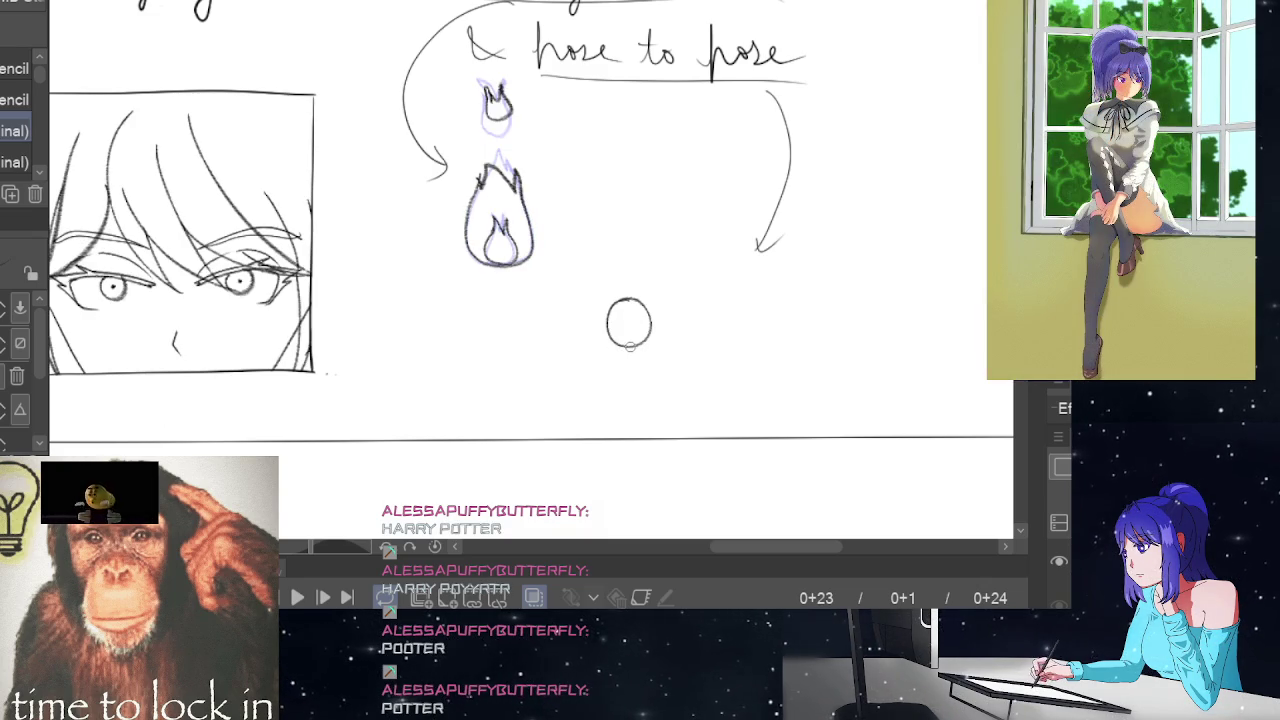
left_click_drag(628, 348, 595, 443)
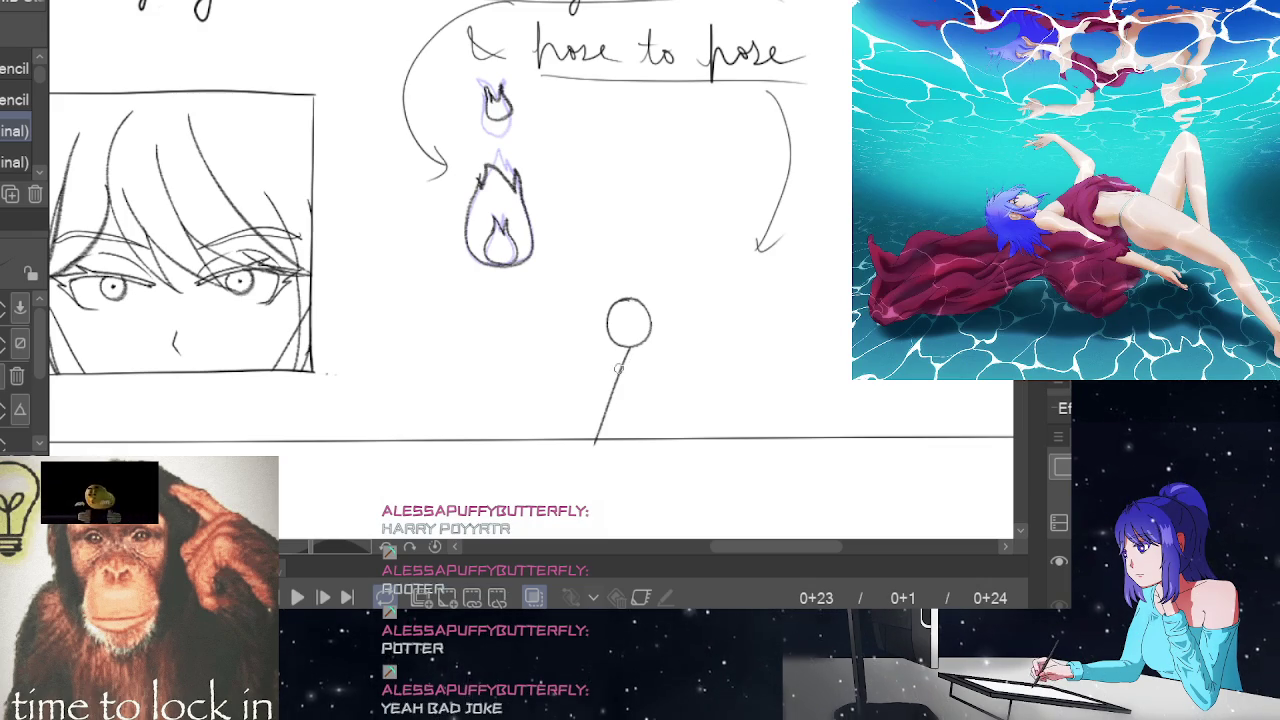
left_click_drag(620, 368, 685, 365)
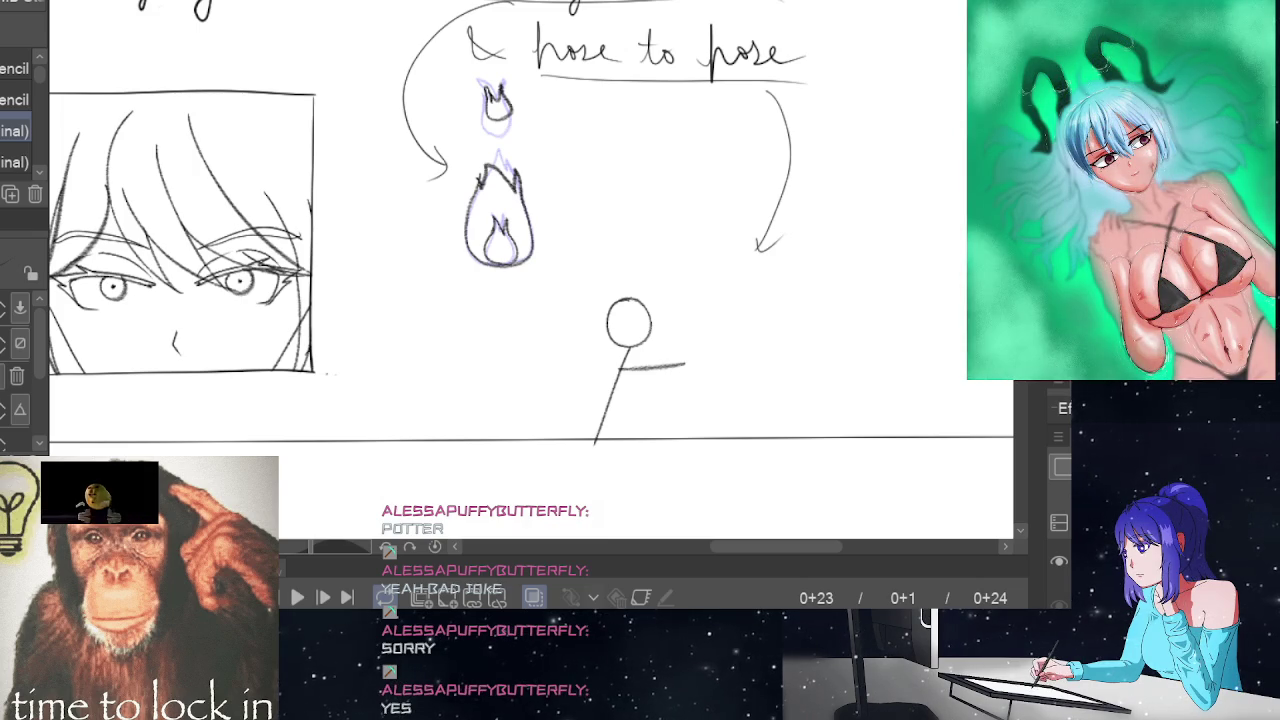
Go to frame 13 and flip back and forth with its neighbouring frames to compare poses
scroll(654, 424, "down", 1)
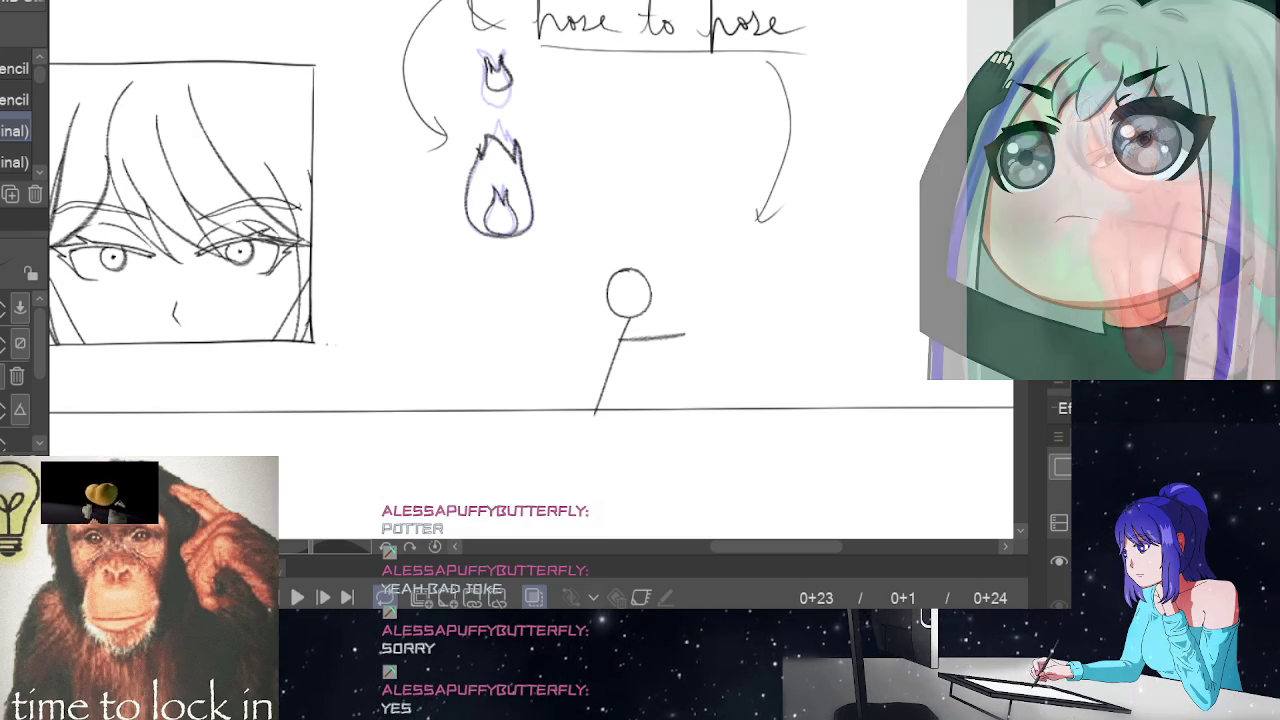
left_click(600, 625)
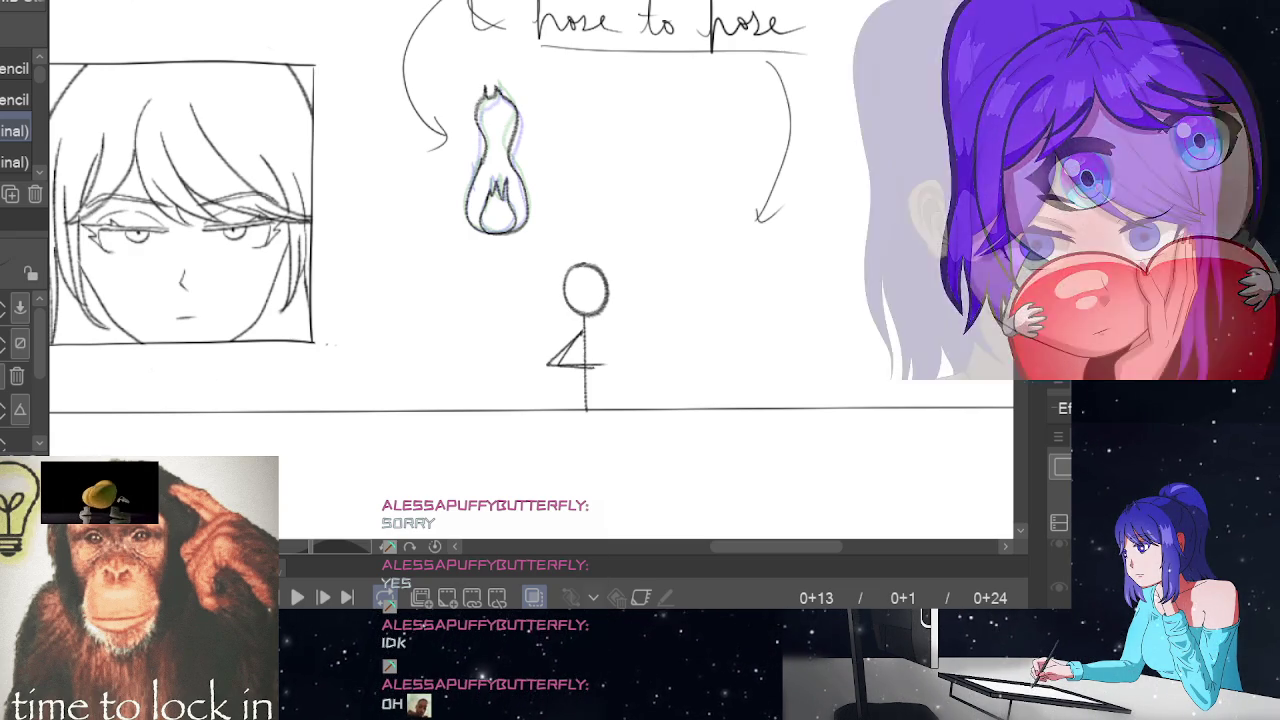
key("Left")
key("Left")
key("Left")
key("Right")
key("Right")
key("Right")
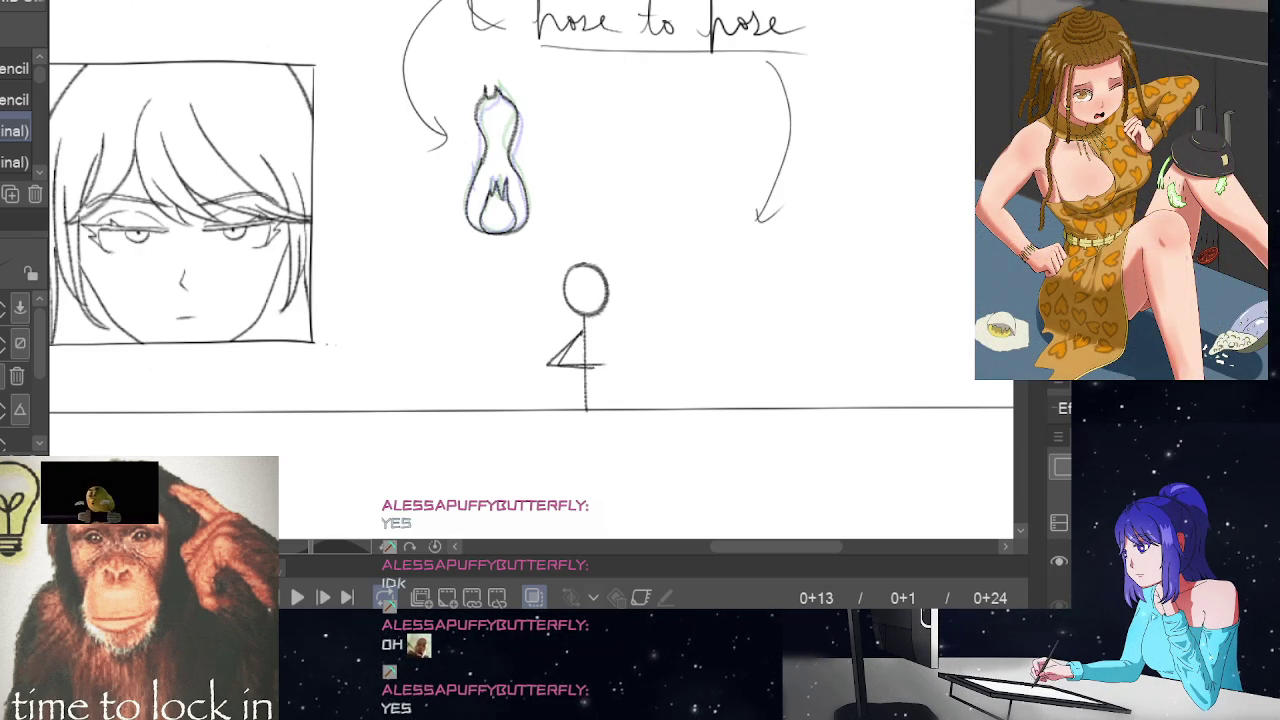
key("Left")
key("Right")
key("Left")
key("Left")
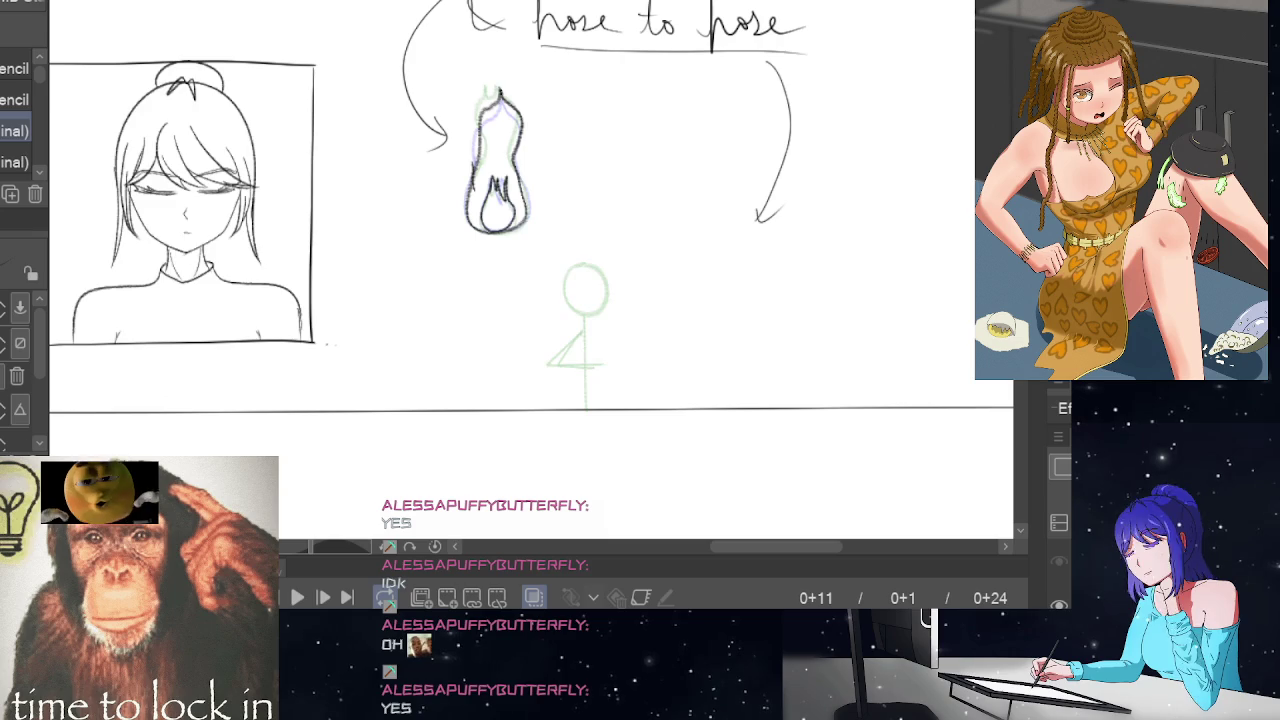
key("Right")
key("Right")
key("Right")
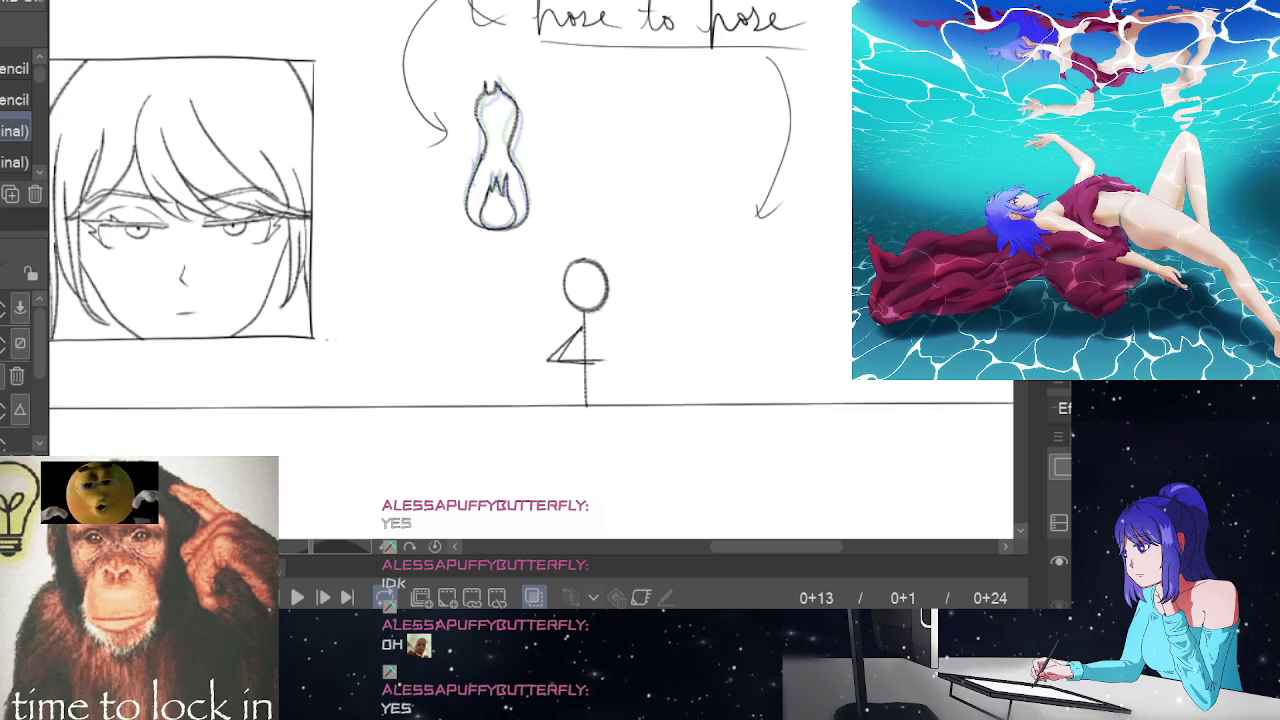
scroll(530, 230, "up", 2)
scroll(530, 230, "up", 1)
scroll(530, 230, "down", 1)
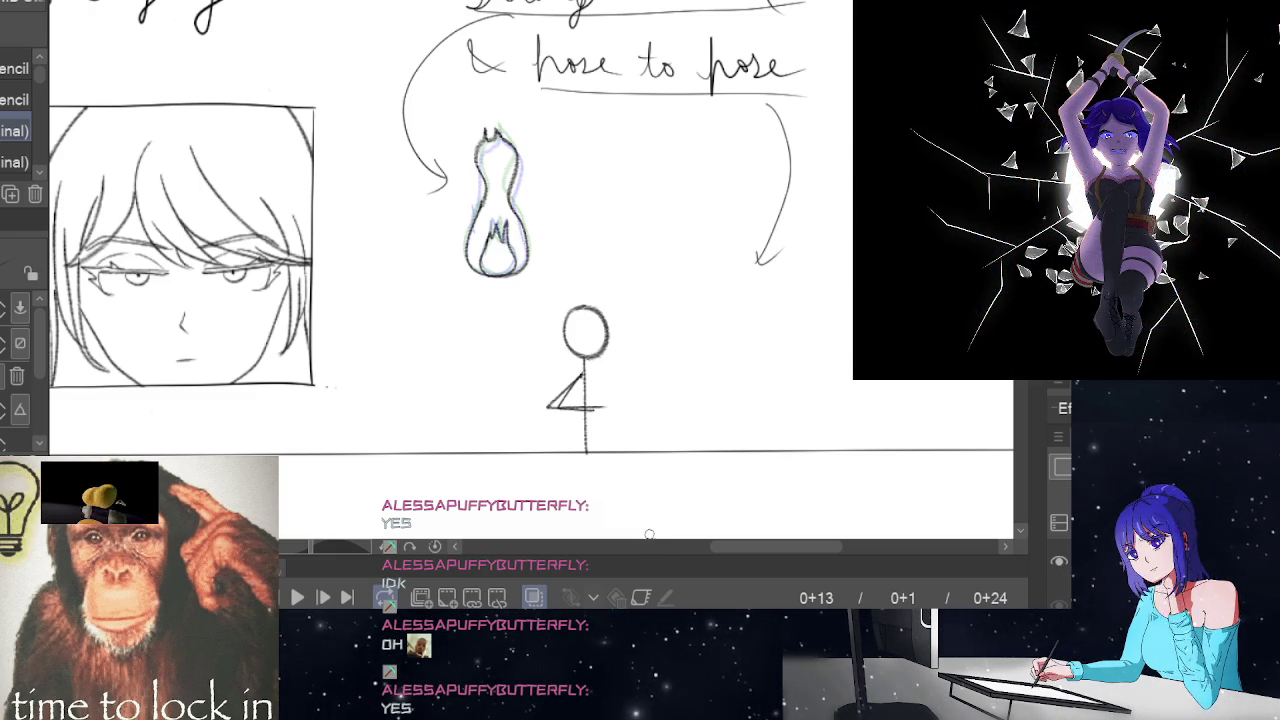
scroll(887, 304, "up", 2)
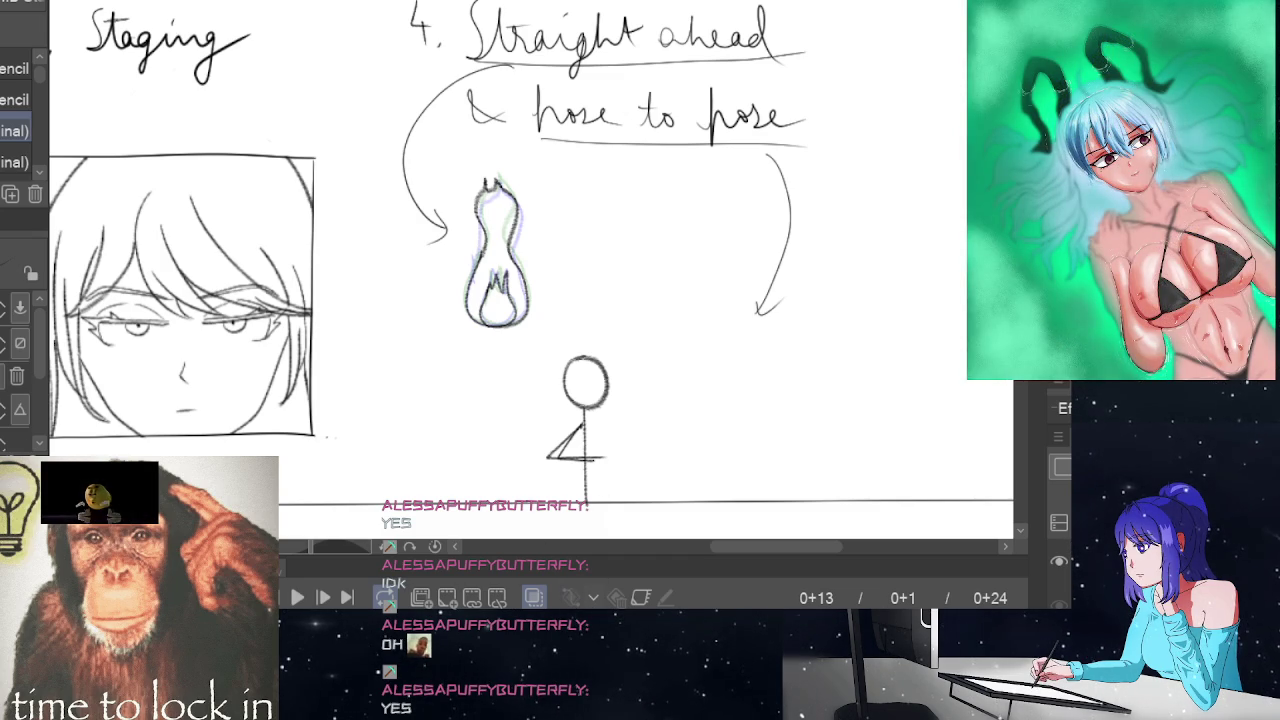
Jump between the first and last frames, then play the animation and pause on frame 24
key("Home")
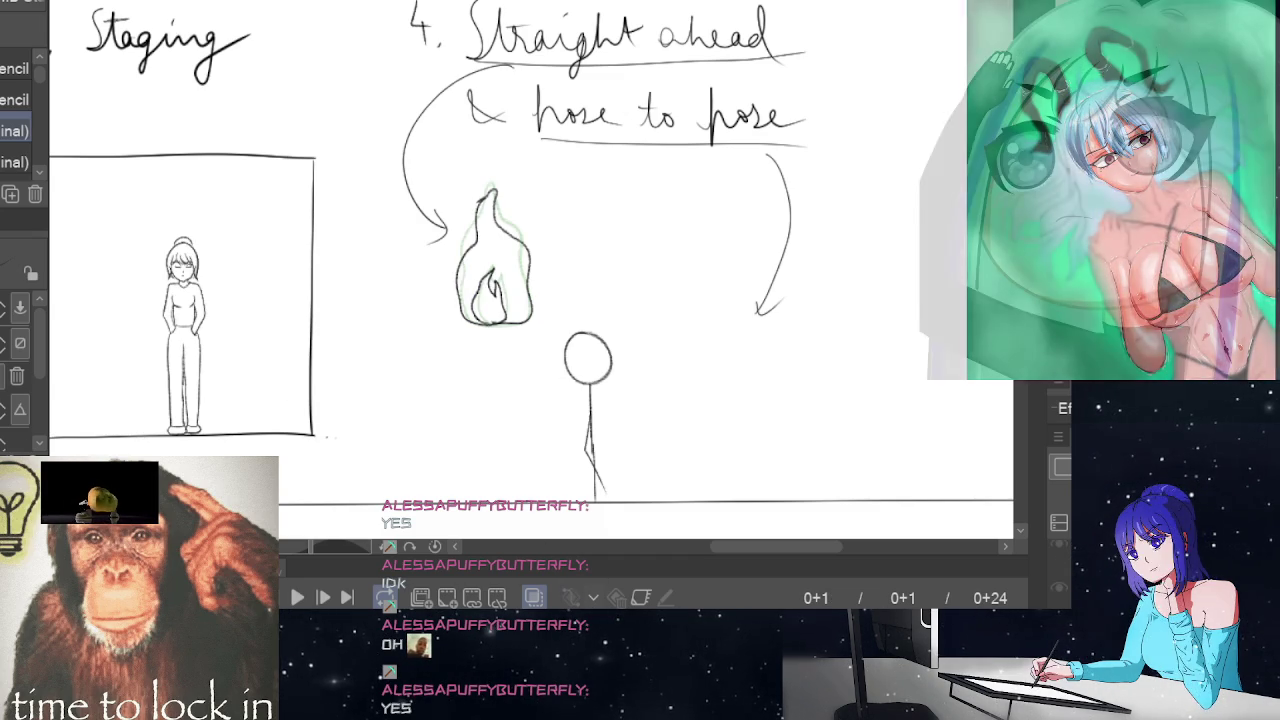
key("End")
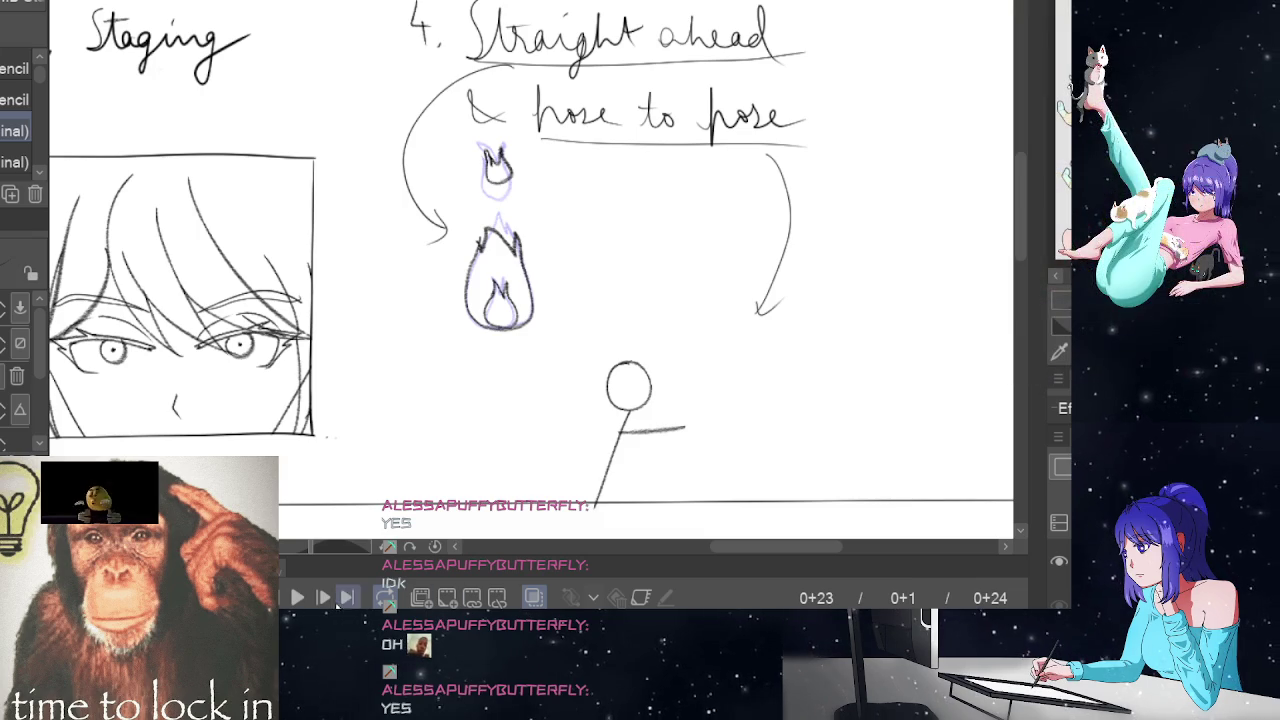
key("space")
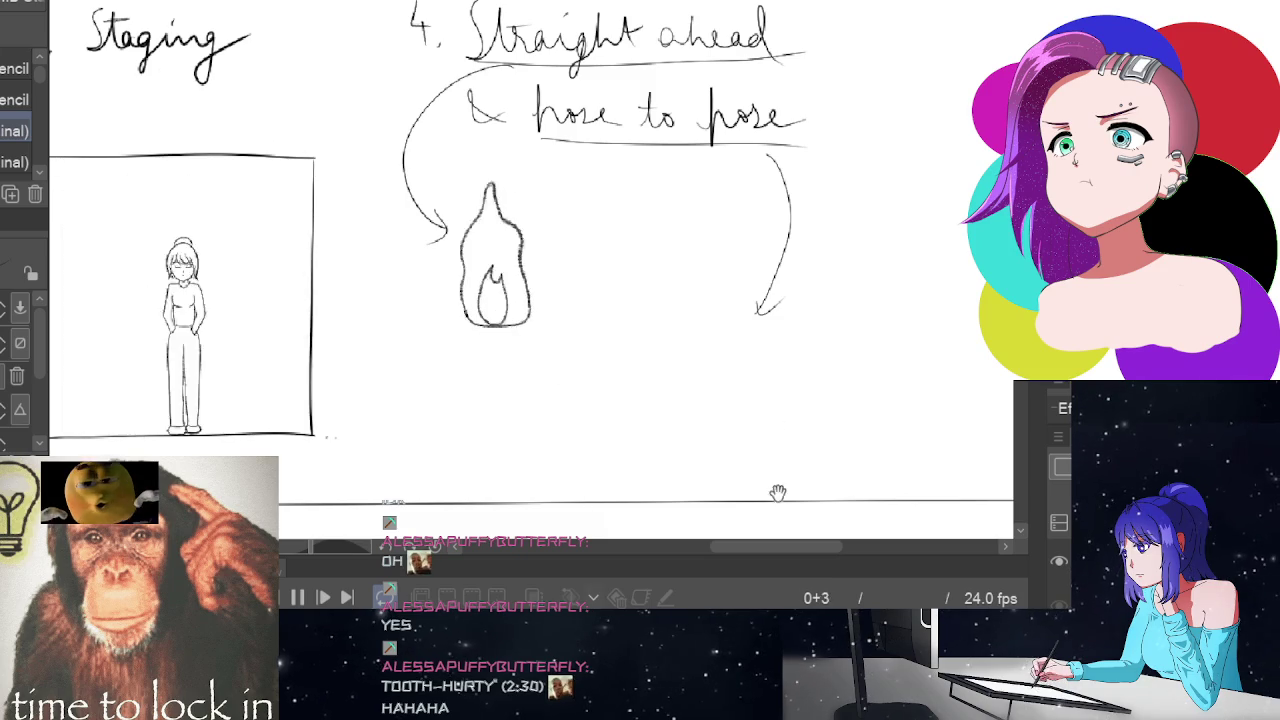
left_click(300, 594)
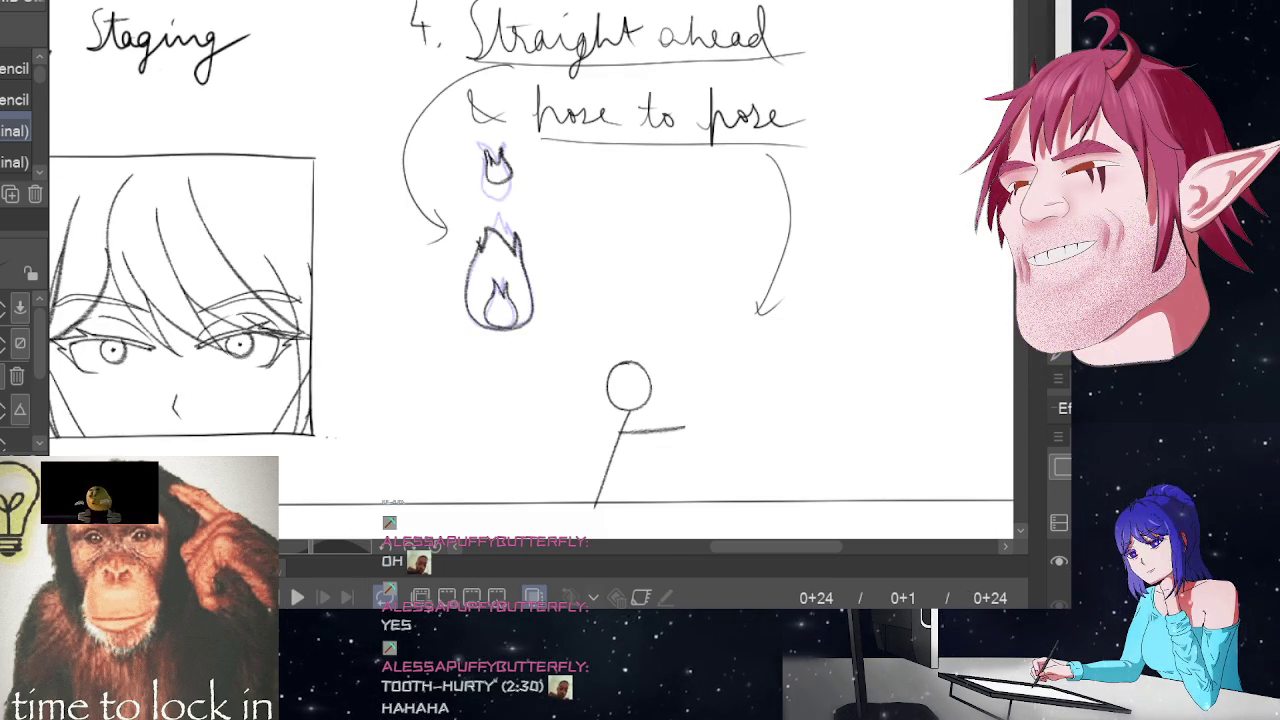
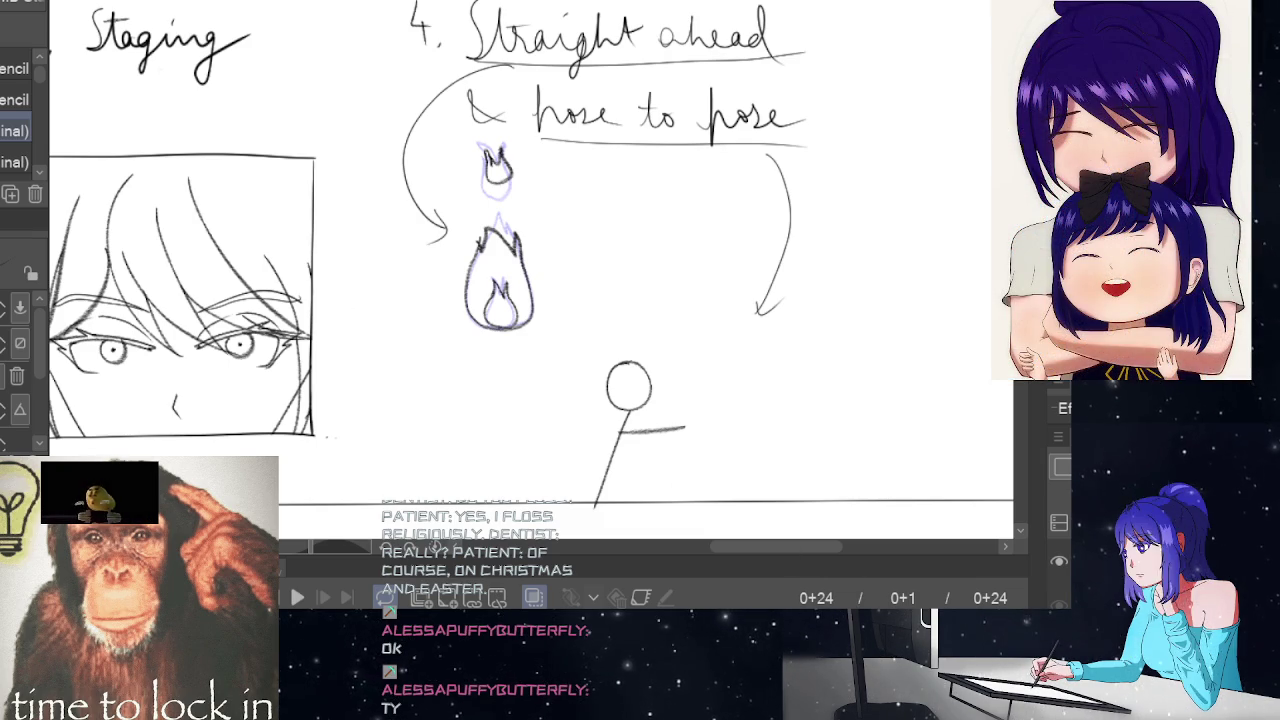
Switch to the practice sheet of cubes radiating from a central cube and zoom in
key("ctrl+Tab")
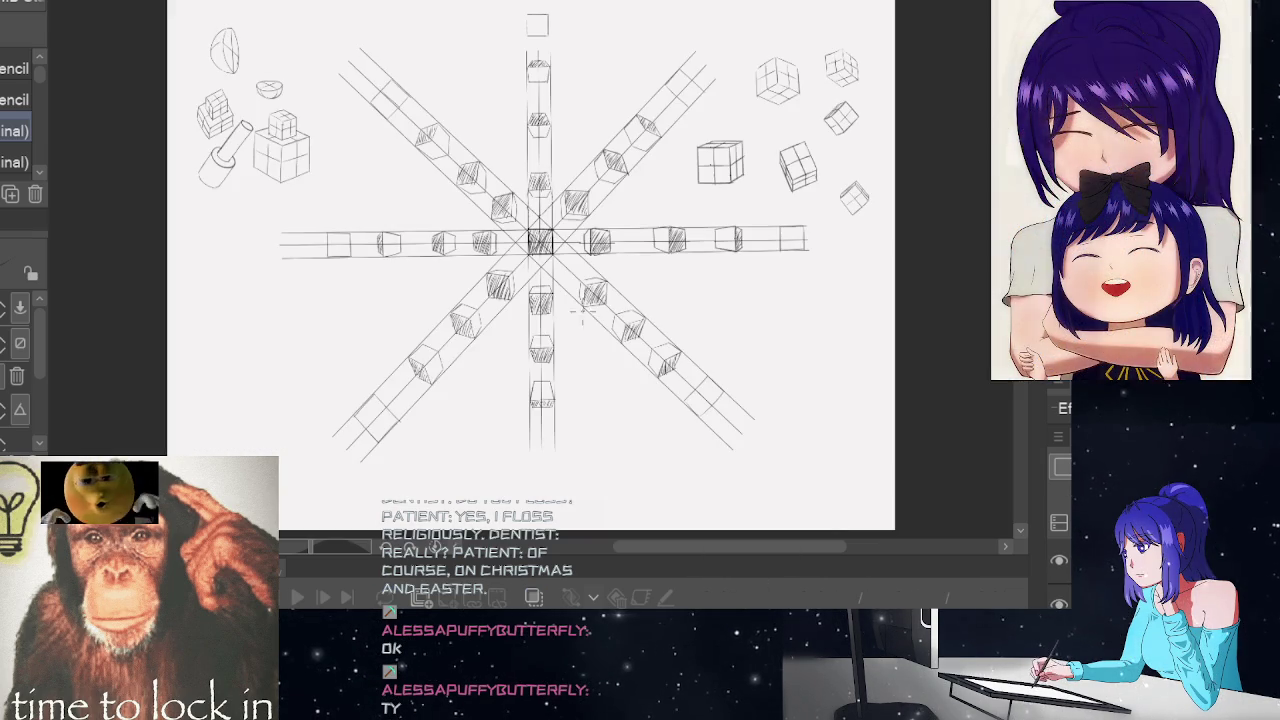
scroll(530, 250, "down", 2)
scroll(530, 250, "down", 1)
scroll(480, 250, "up", 3)
scroll(485, 245, "up", 1)
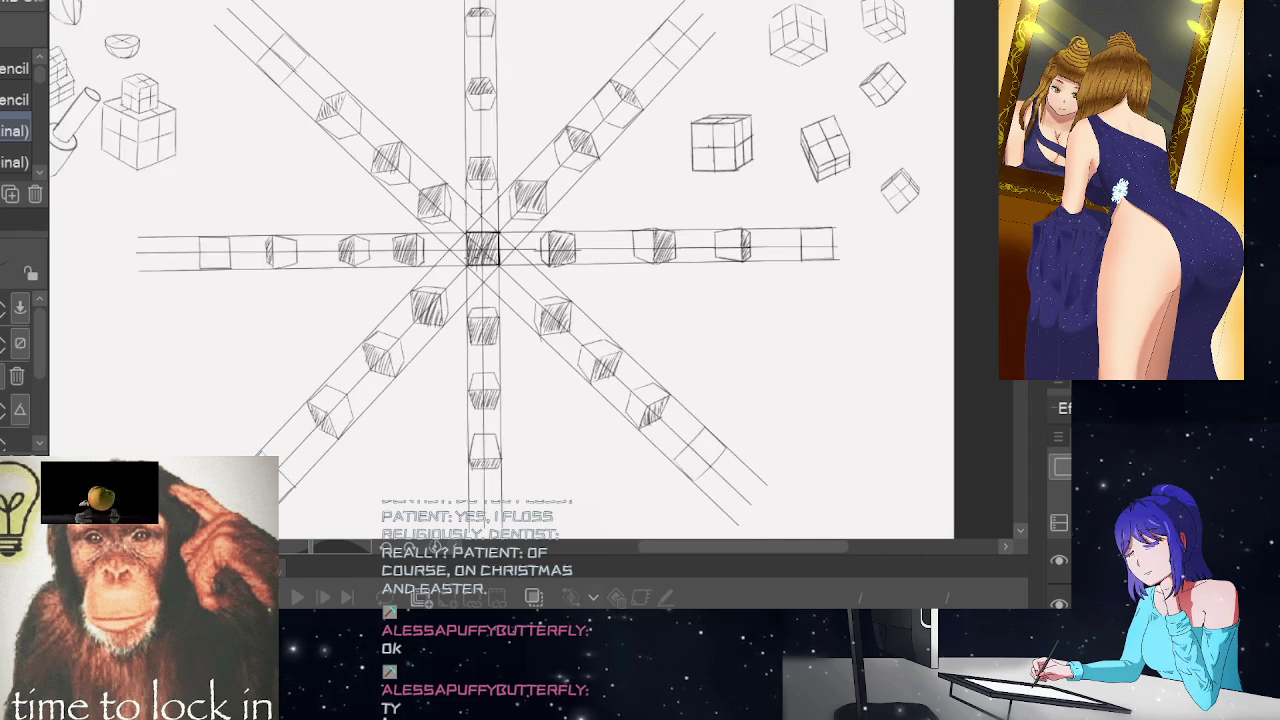
scroll(485, 245, "up", 1)
scroll(485, 245, "up", 2)
scroll(485, 245, "down", 1)
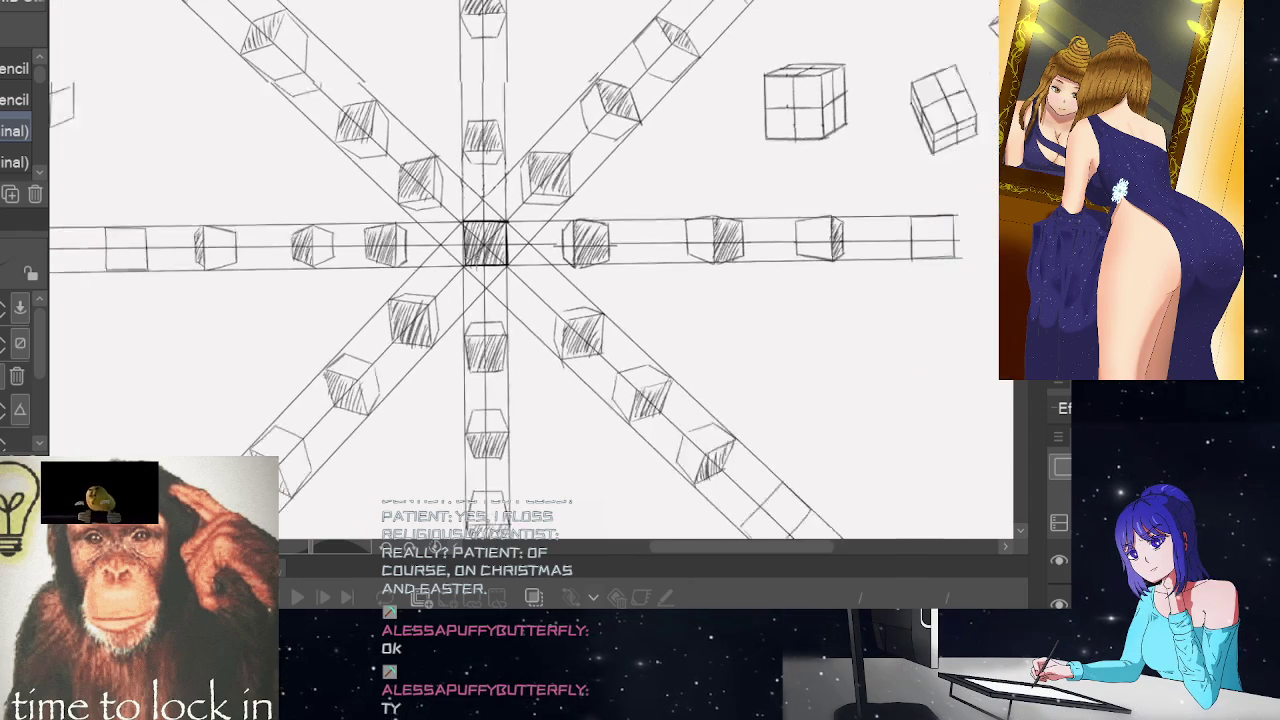
scroll(485, 245, "up", 1)
scroll(480, 250, "down", 2)
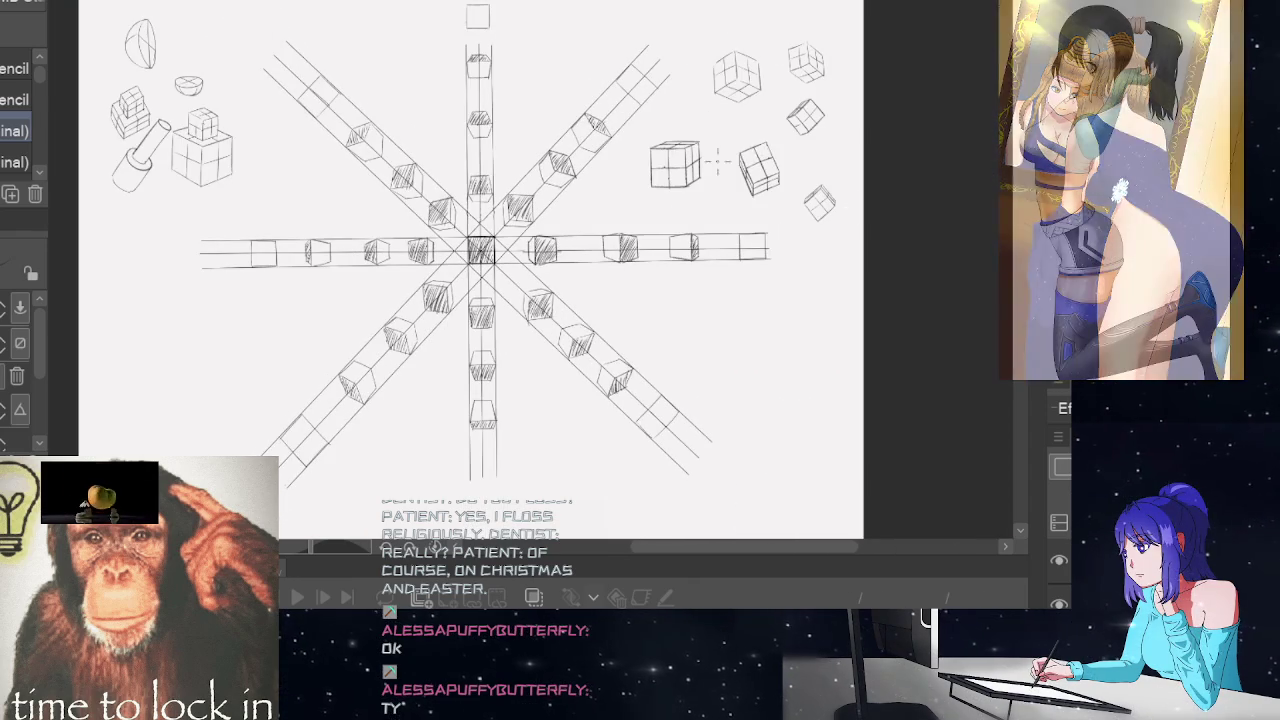
scroll(480, 250, "up", 1)
scroll(480, 250, "up", 1)
scroll(530, 317, "up", 1)
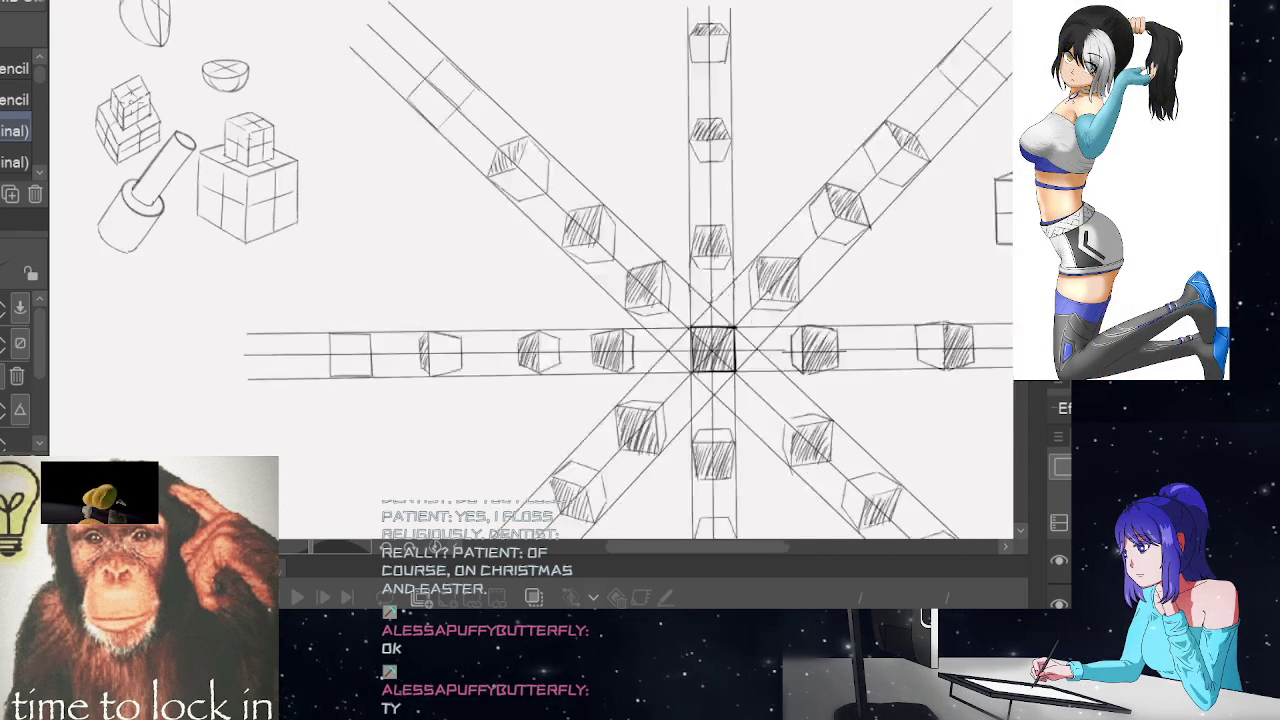
scroll(530, 317, "up", 1)
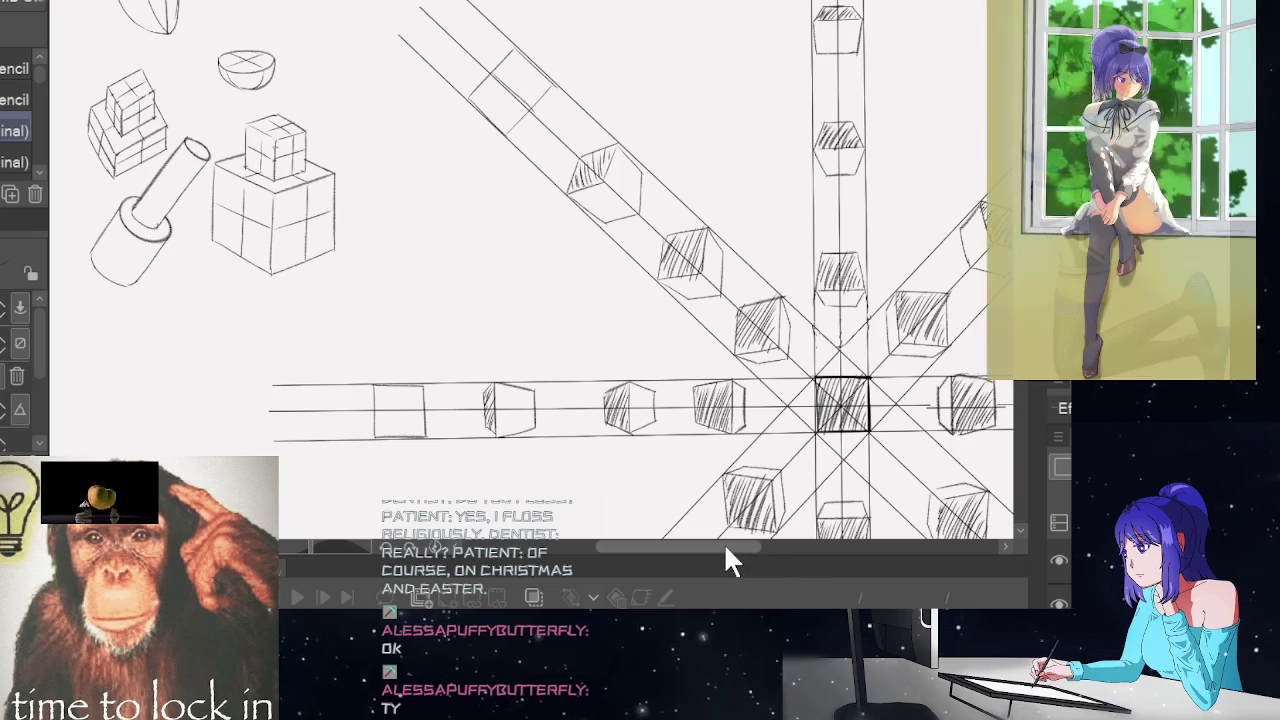
Pan and zoom across the cube sketches to inspect them
left_click_drag(723, 542, 704, 542)
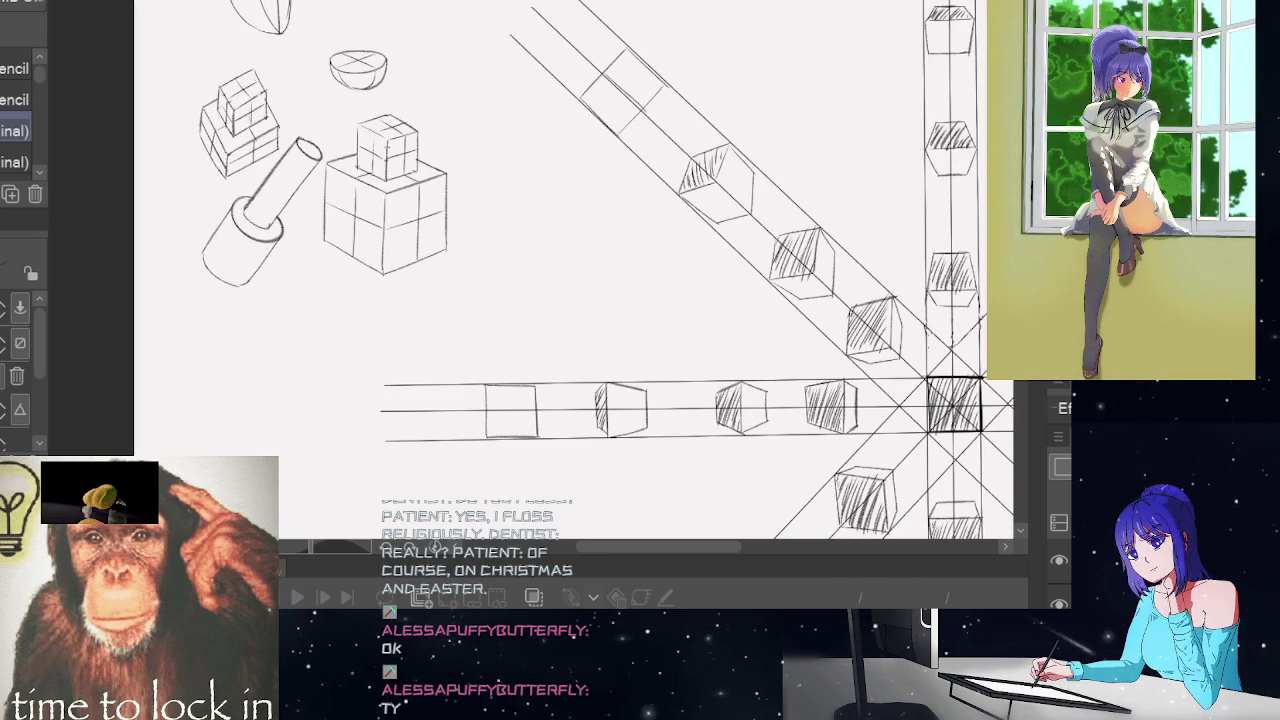
scroll(600, 270, "up", 2)
scroll(575, 270, "up", 2)
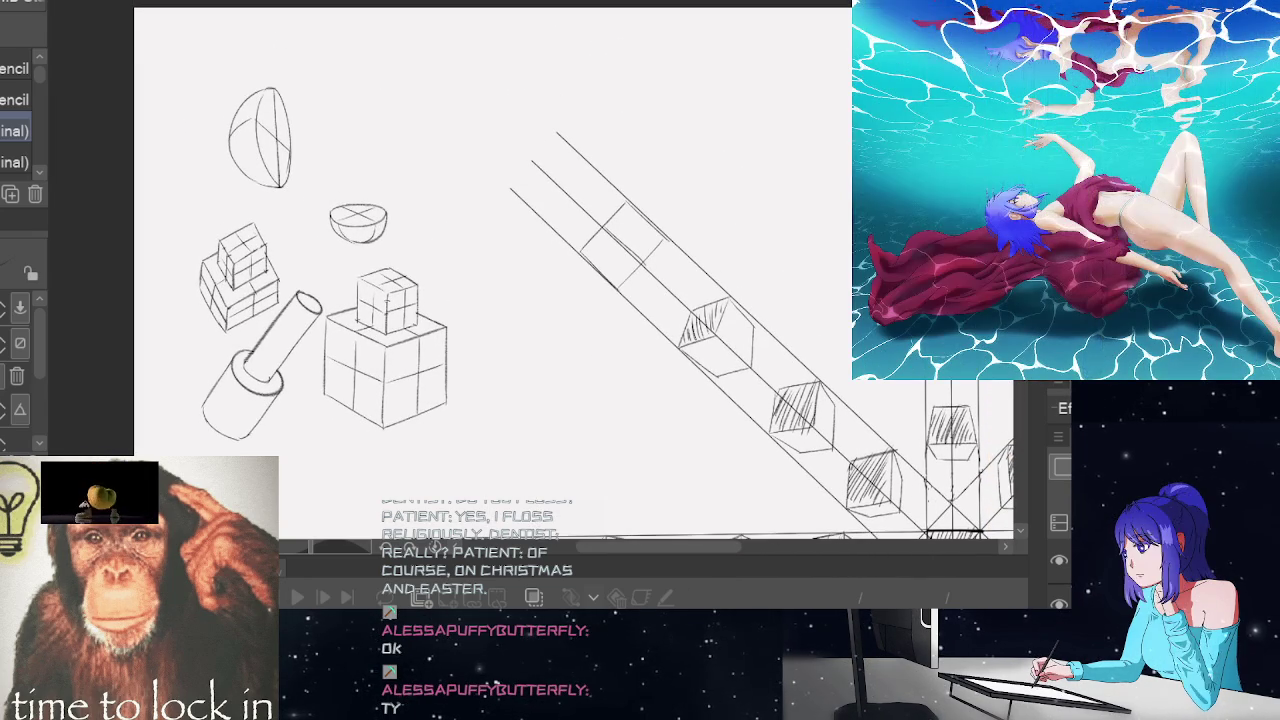
mouse_move(700, 546)
left_mouse_down()
mouse_move(790, 535)
mouse_move(780, 538)
left_mouse_up()
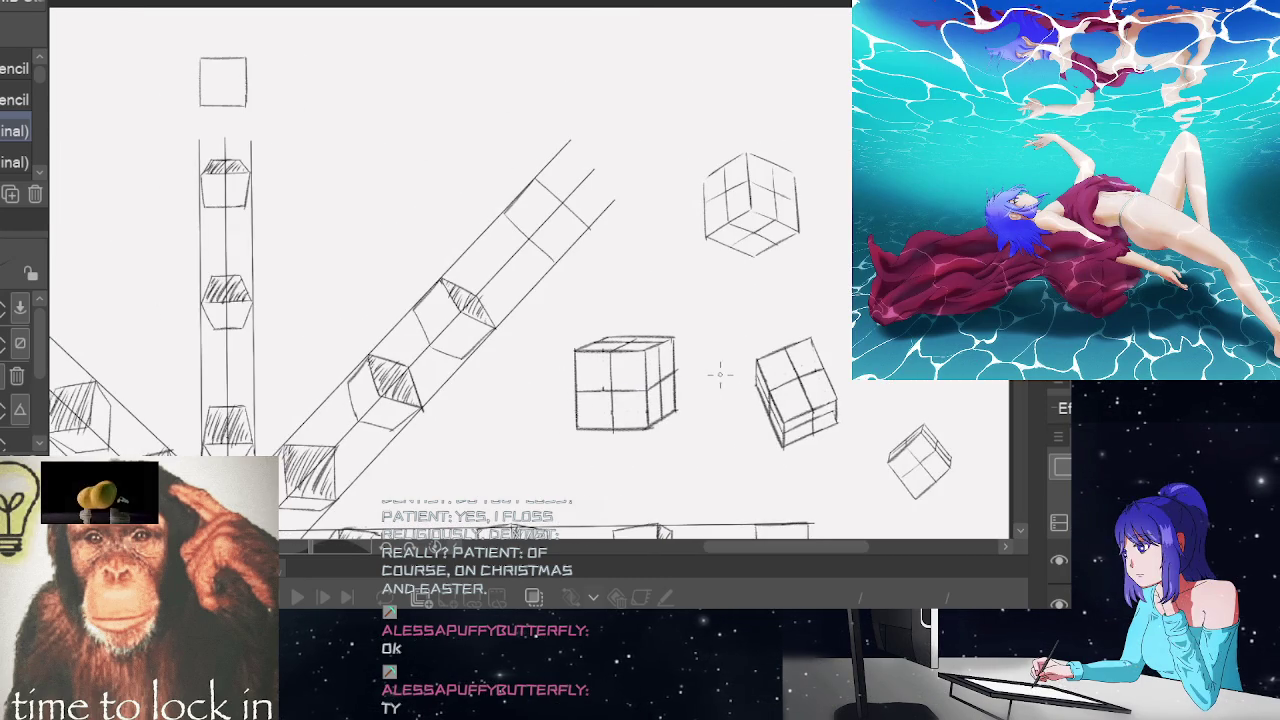
scroll(723, 371, "down", 1)
scroll(515, 290, "down", 1)
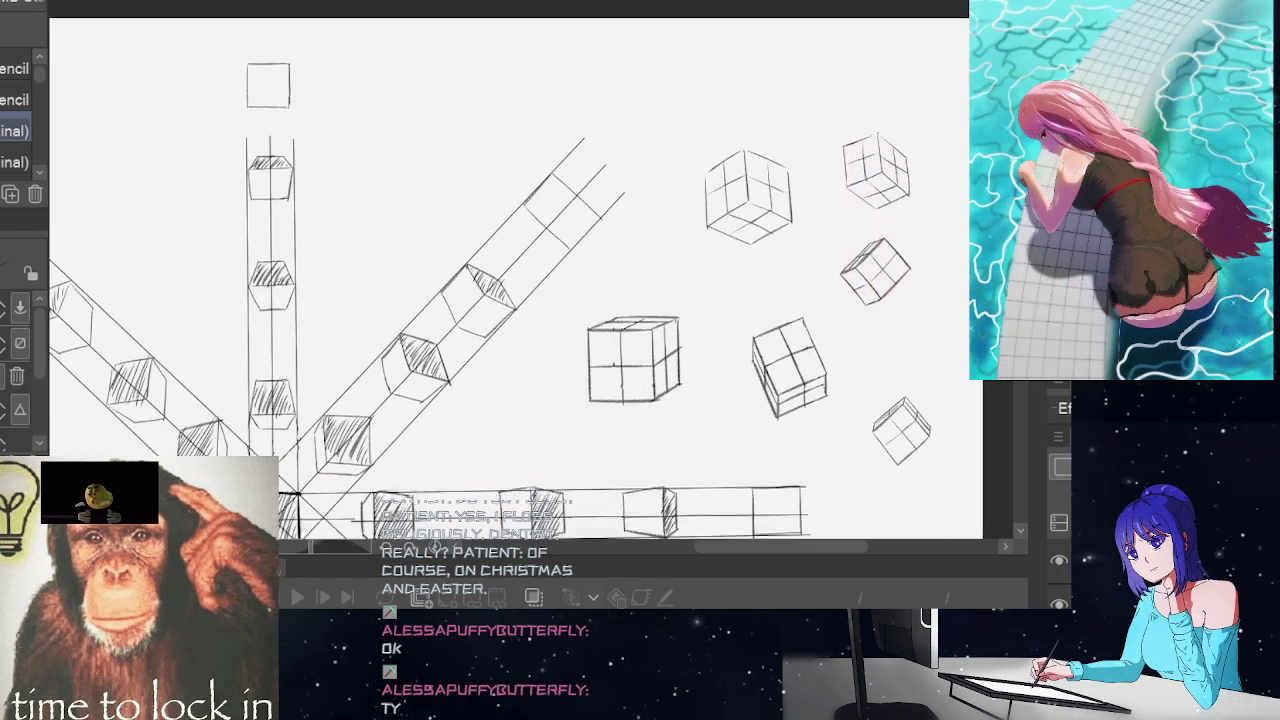
scroll(515, 290, "down", 2)
scroll(515, 290, "down", 3)
scroll(430, 200, "down", 1)
scroll(430, 200, "down", 1)
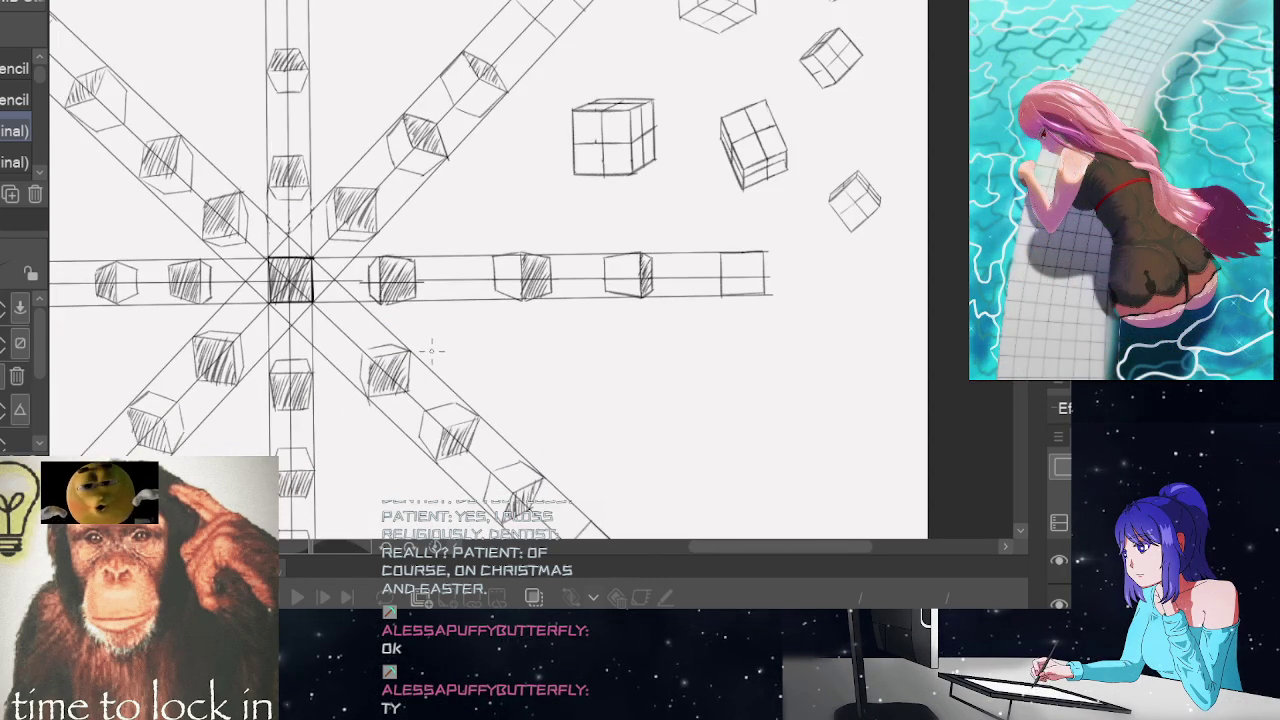
scroll(771, 544, "down", 3)
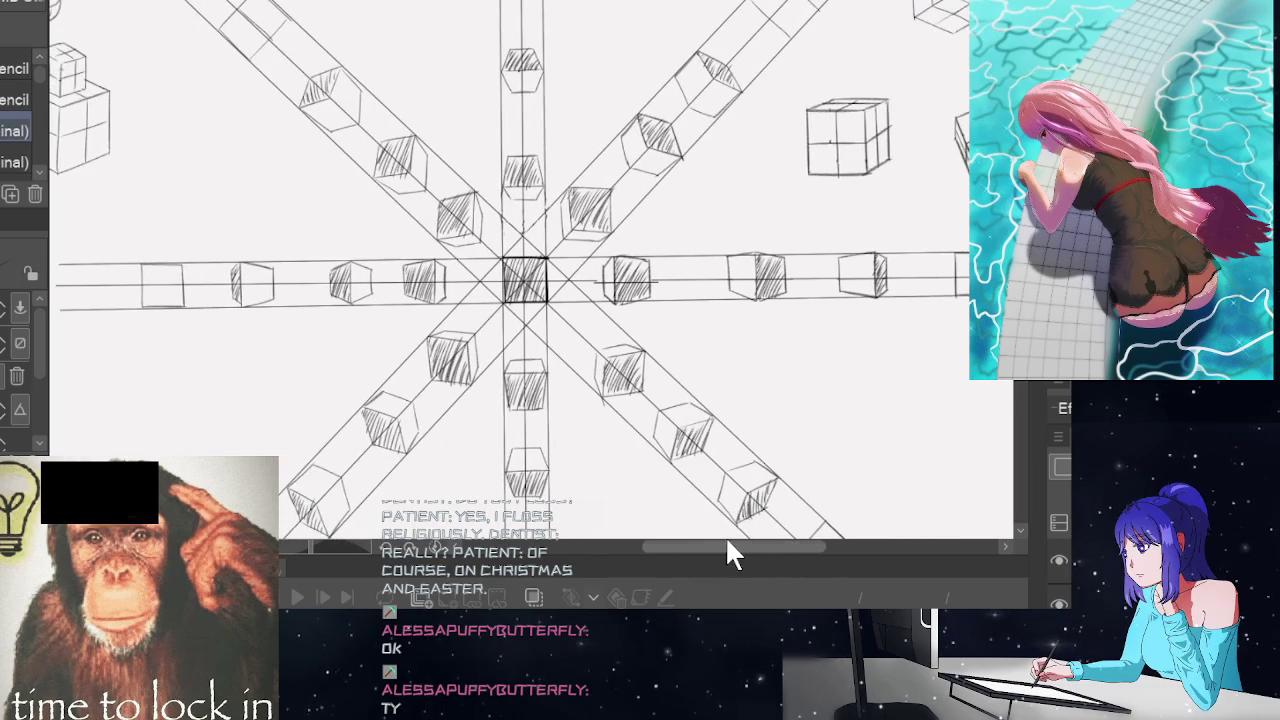
scroll(725, 536, "up", 2)
scroll(725, 536, "up", 2)
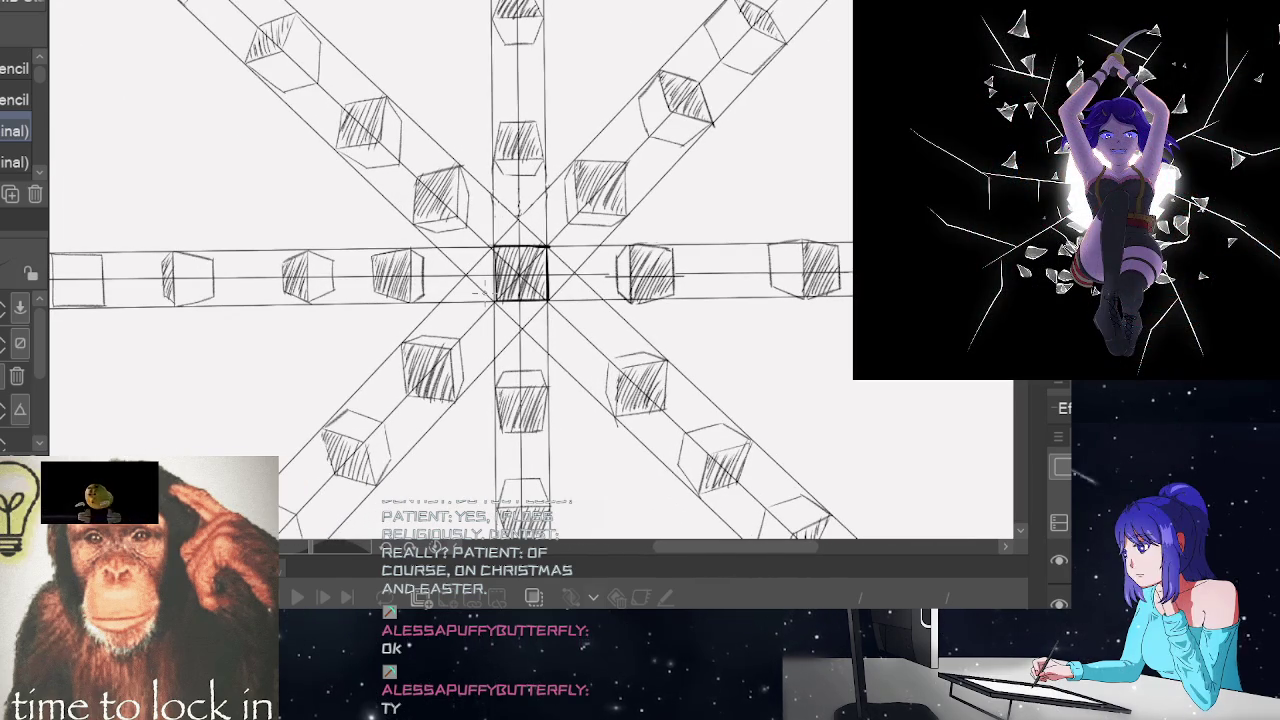
scroll(500, 280, "down", 2)
scroll(500, 280, "down", 1)
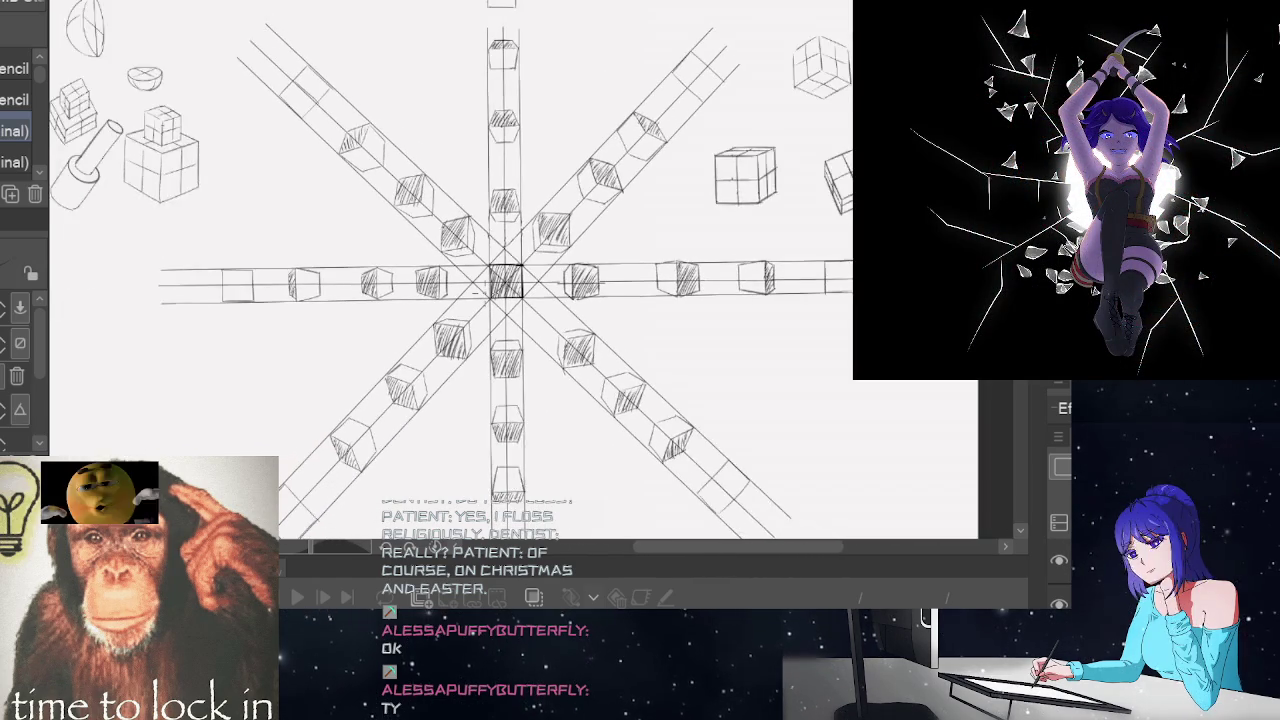
scroll(500, 280, "up", 1)
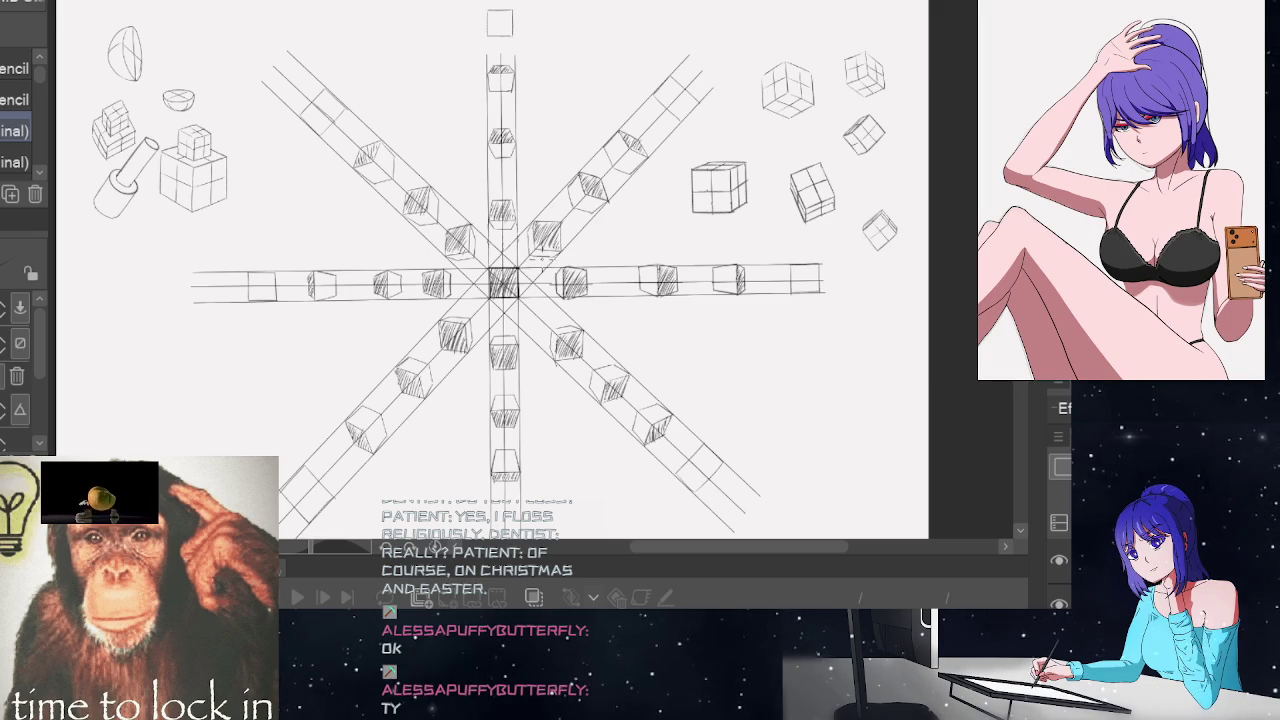
scroll(503, 270, "down", 1)
scroll(503, 270, "down", 1)
scroll(503, 270, "up", 2)
scroll(503, 270, "up", 2)
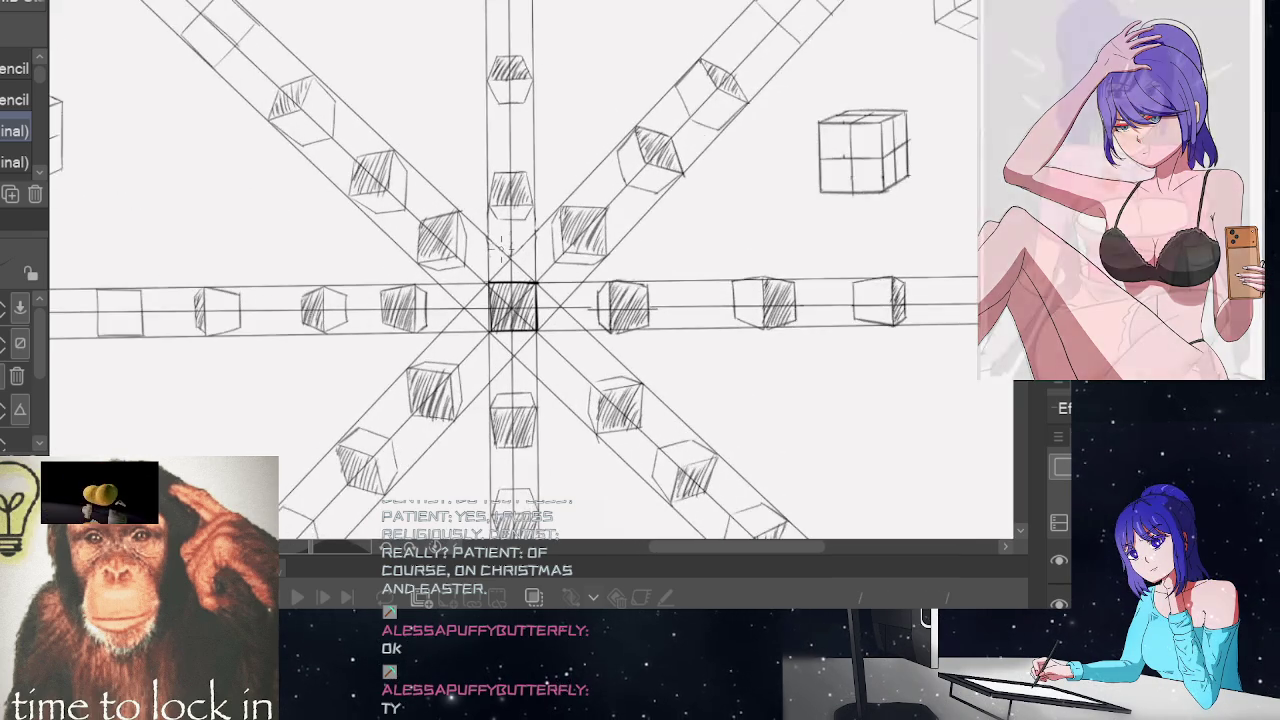
scroll(500, 245, "down", 1)
scroll(500, 245, "down", 1)
scroll(505, 260, "down", 1)
scroll(518, 292, "up", 3)
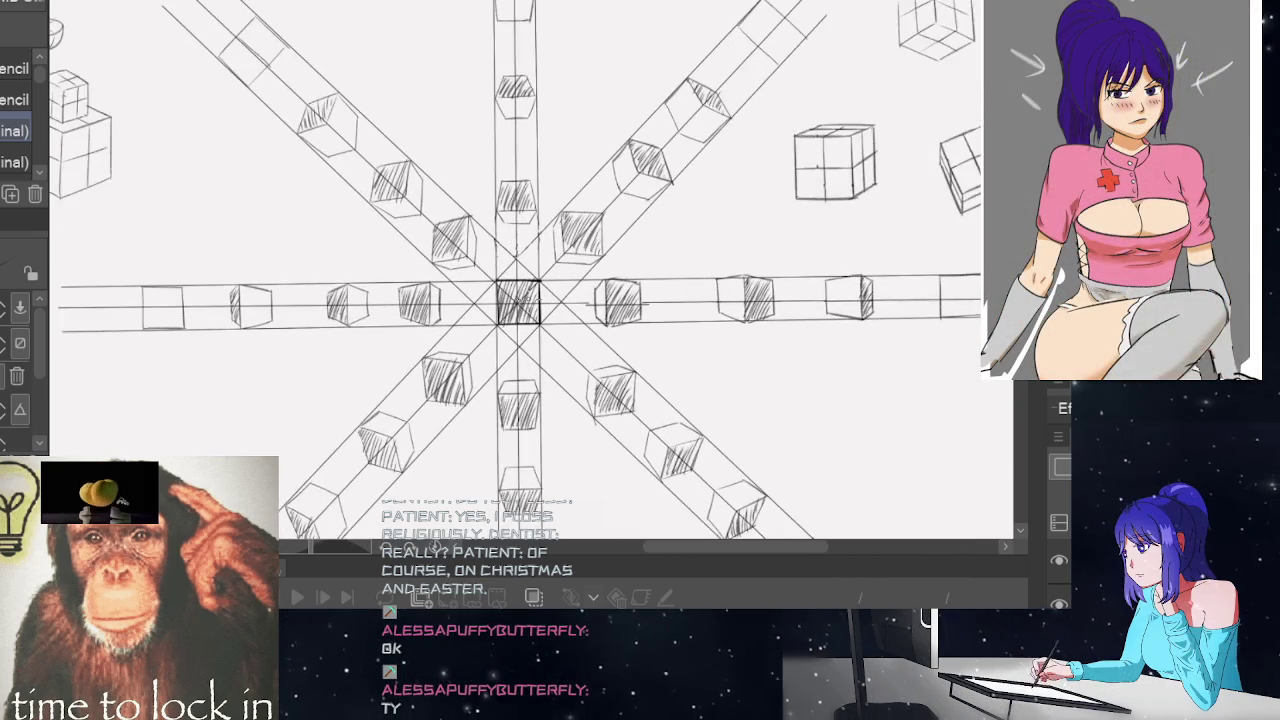
scroll(522, 298, "up", 1)
scroll(522, 298, "up", 1)
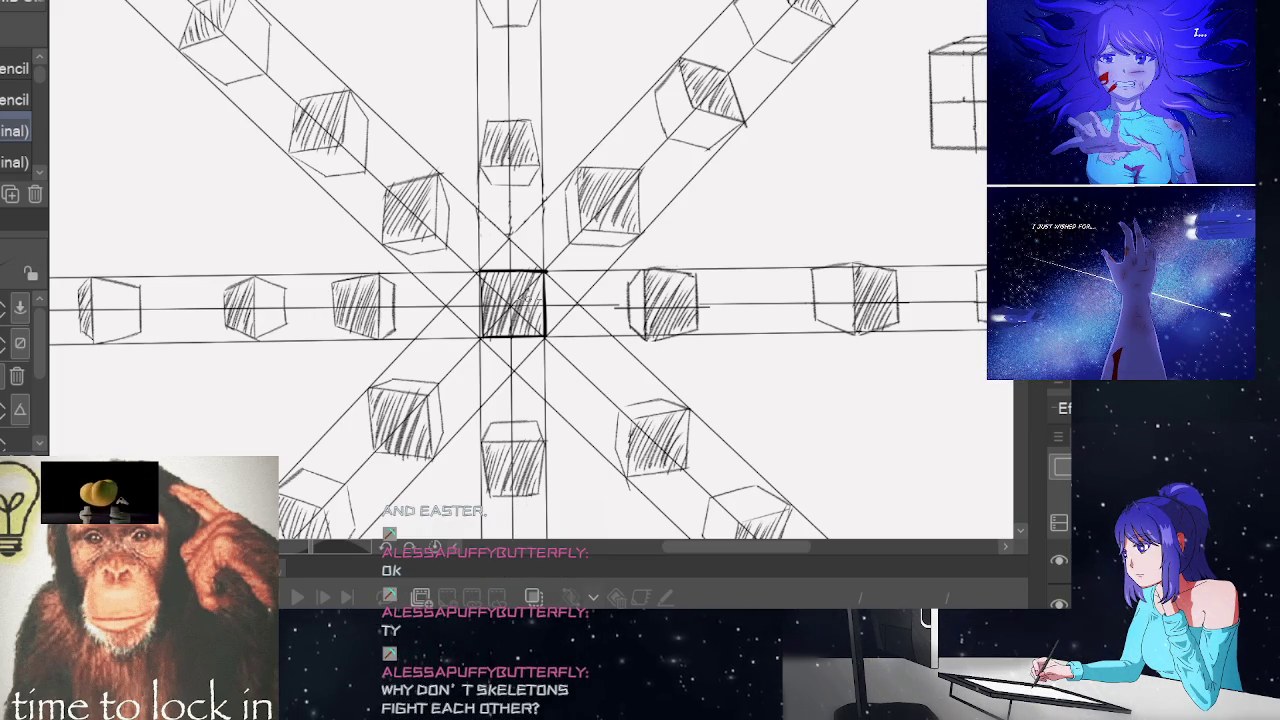
scroll(600, 318, "down", 2)
scroll(548, 313, "down", 1)
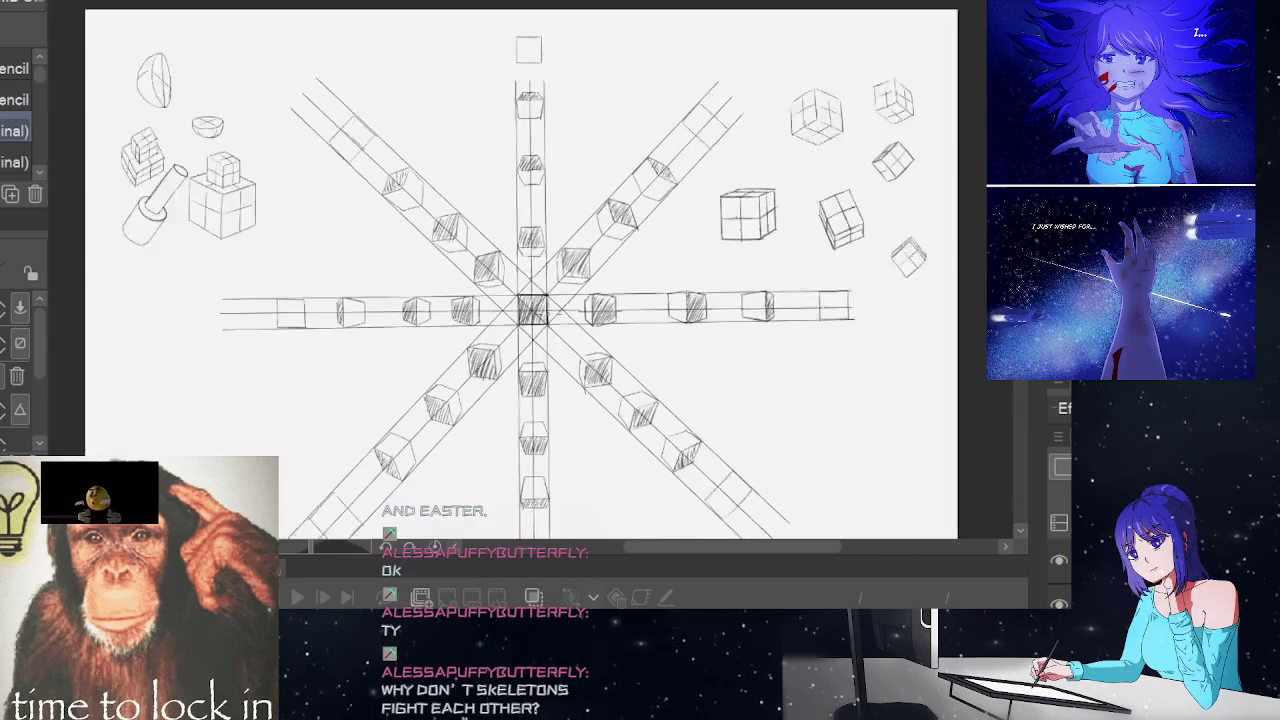
scroll(555, 313, "up", 1)
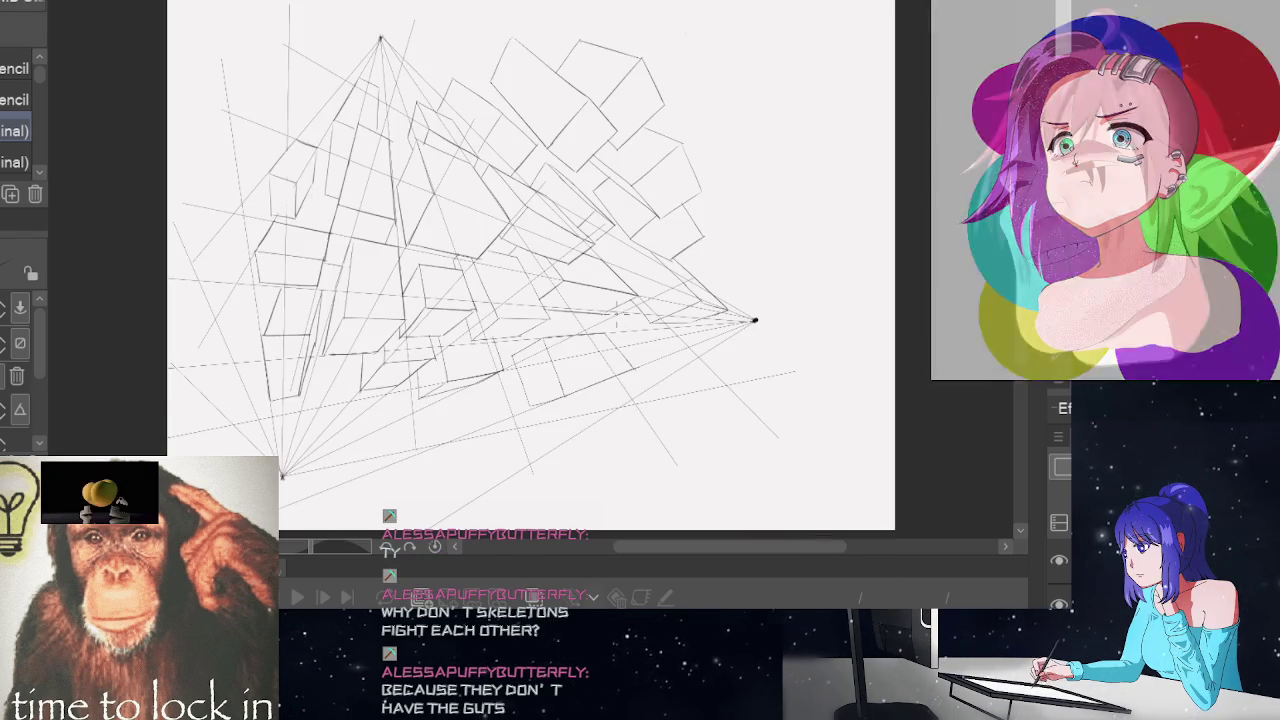
scroll(560, 270, "up", 2)
scroll(560, 270, "up", 2)
scroll(560, 270, "up", 2)
scroll(560, 270, "down", 1)
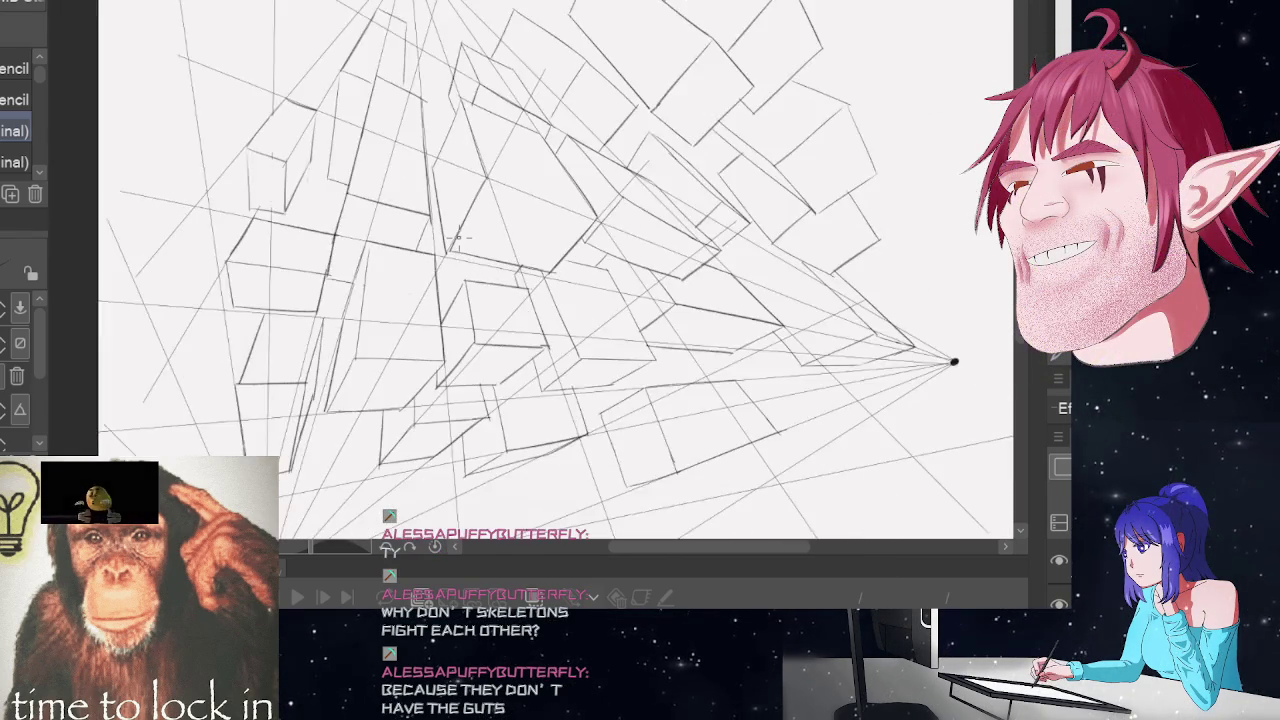
scroll(457, 237, "down", 1)
scroll(500, 230, "down", 1)
scroll(560, 215, "down", 1)
scroll(660, 194, "down", 2)
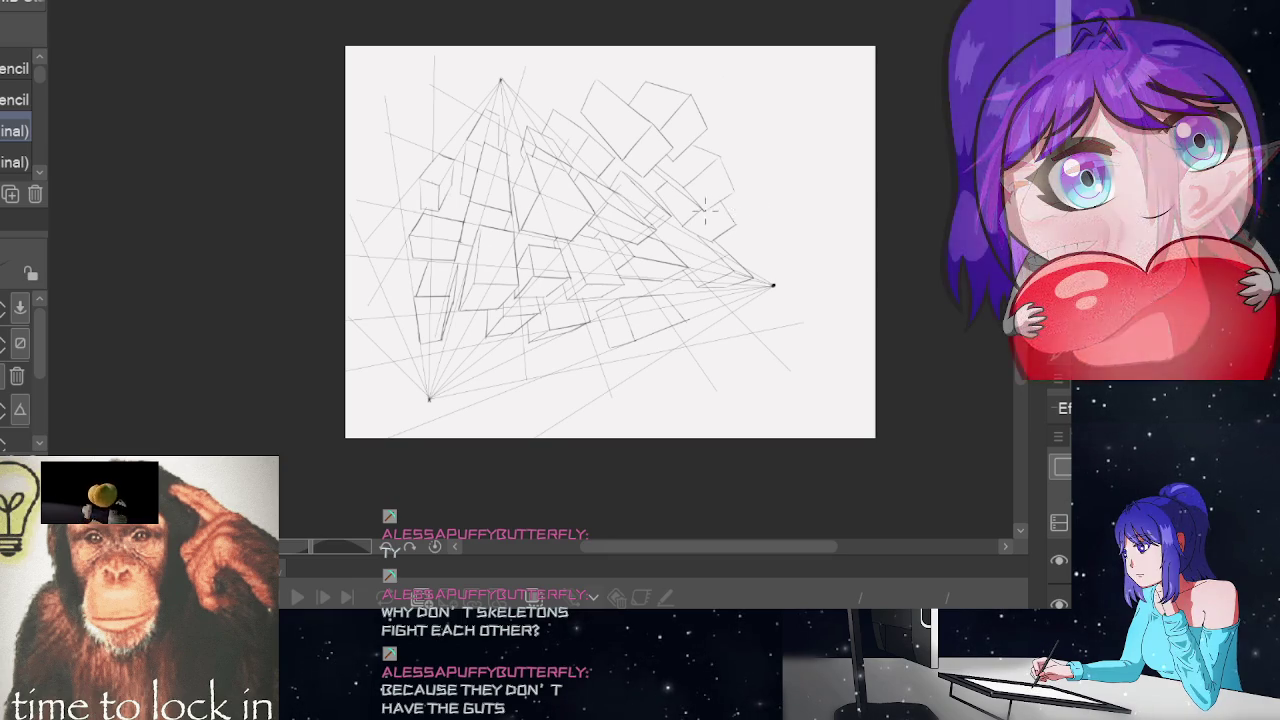
scroll(690, 200, "up", 1)
scroll(656, 180, "up", 1)
scroll(556, 170, "up", 1)
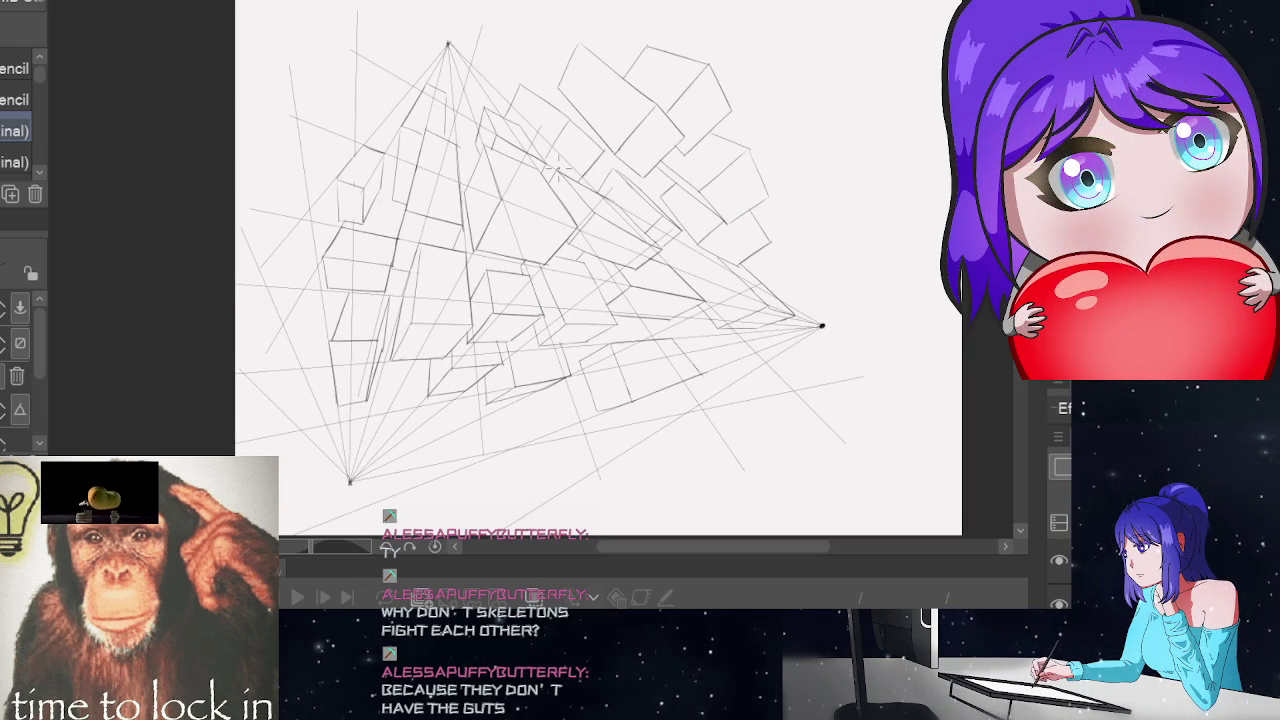
scroll(556, 170, "down", 1)
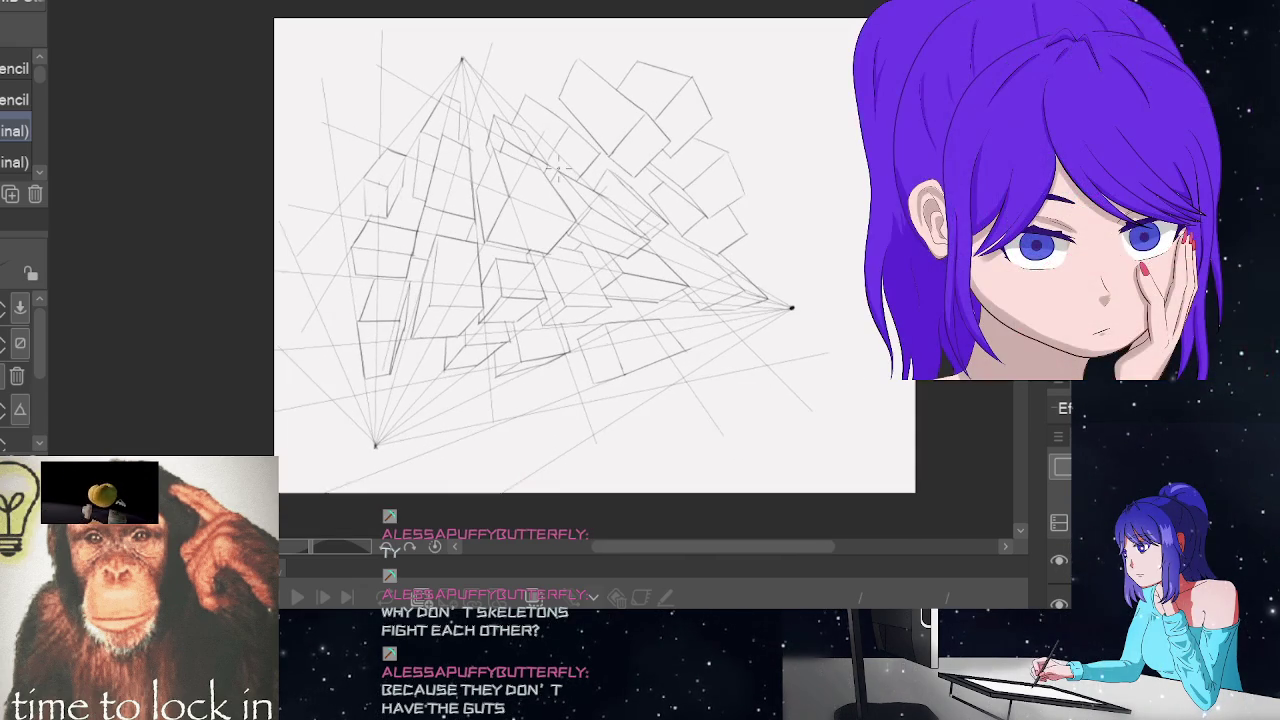
scroll(556, 170, "up", 1)
scroll(556, 170, "up", 1)
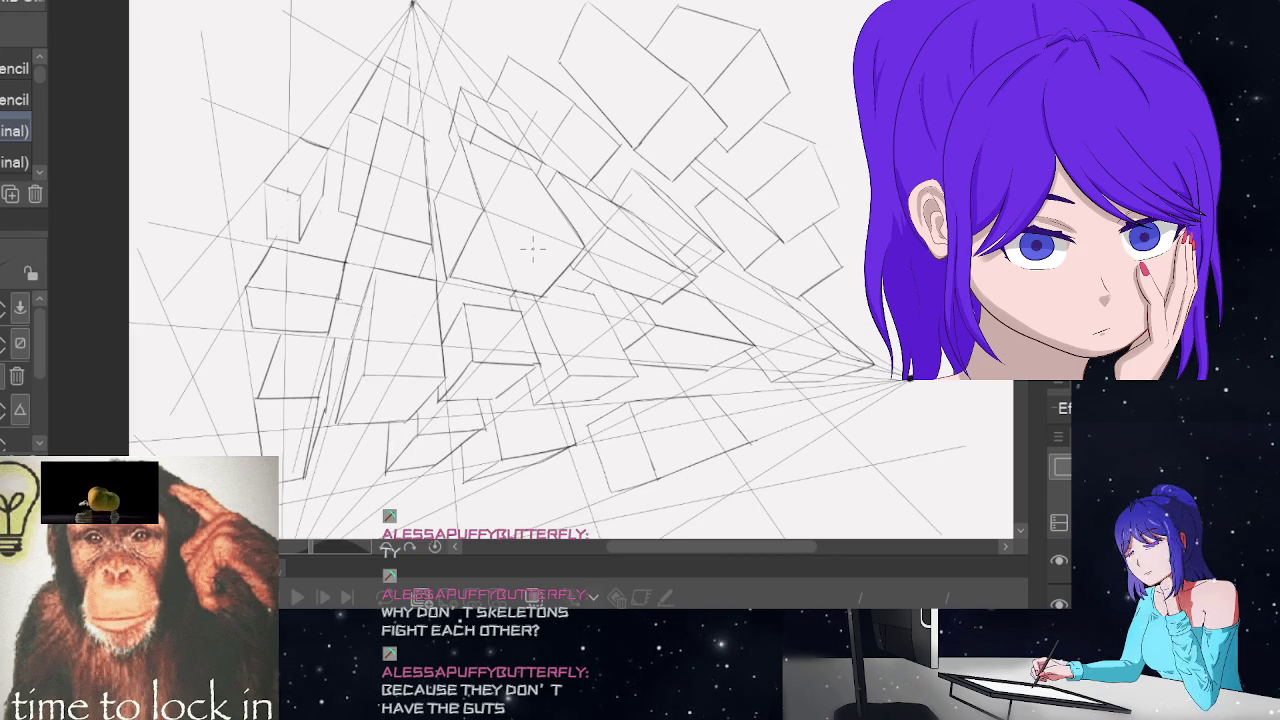
scroll(533, 245, "down", 2)
scroll(533, 245, "up", 1)
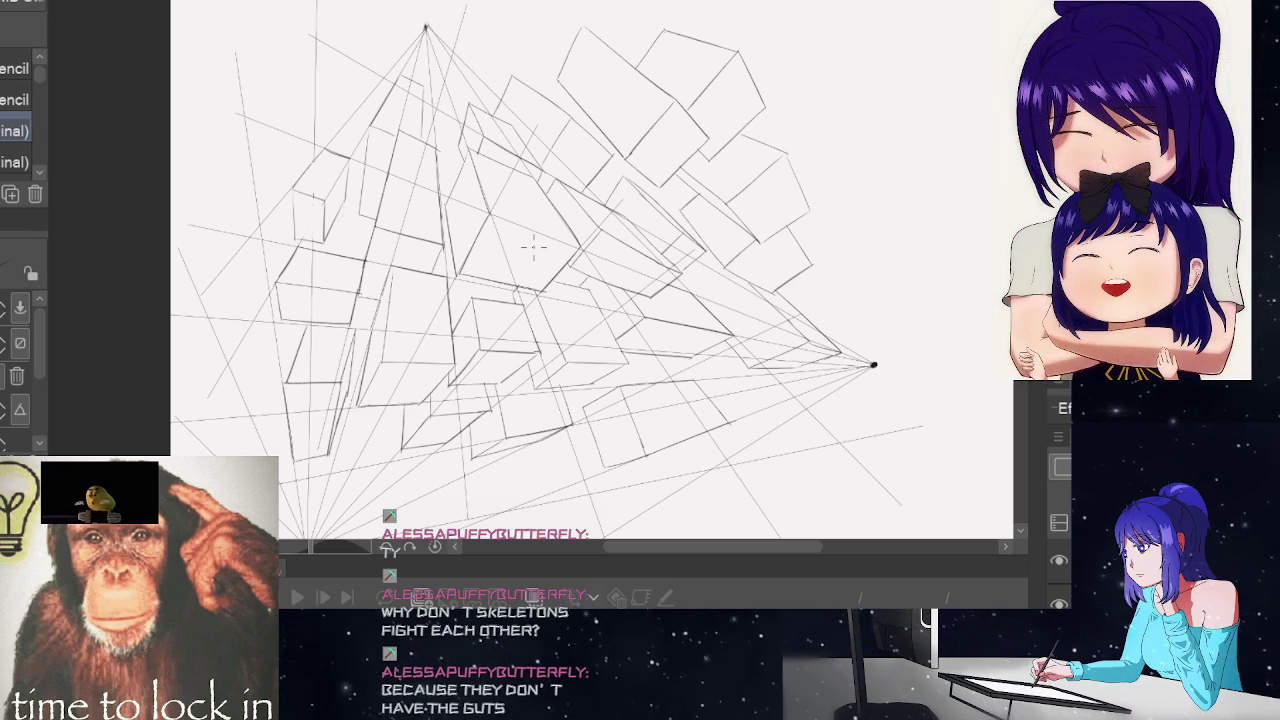
scroll(537, 246, "down", 3)
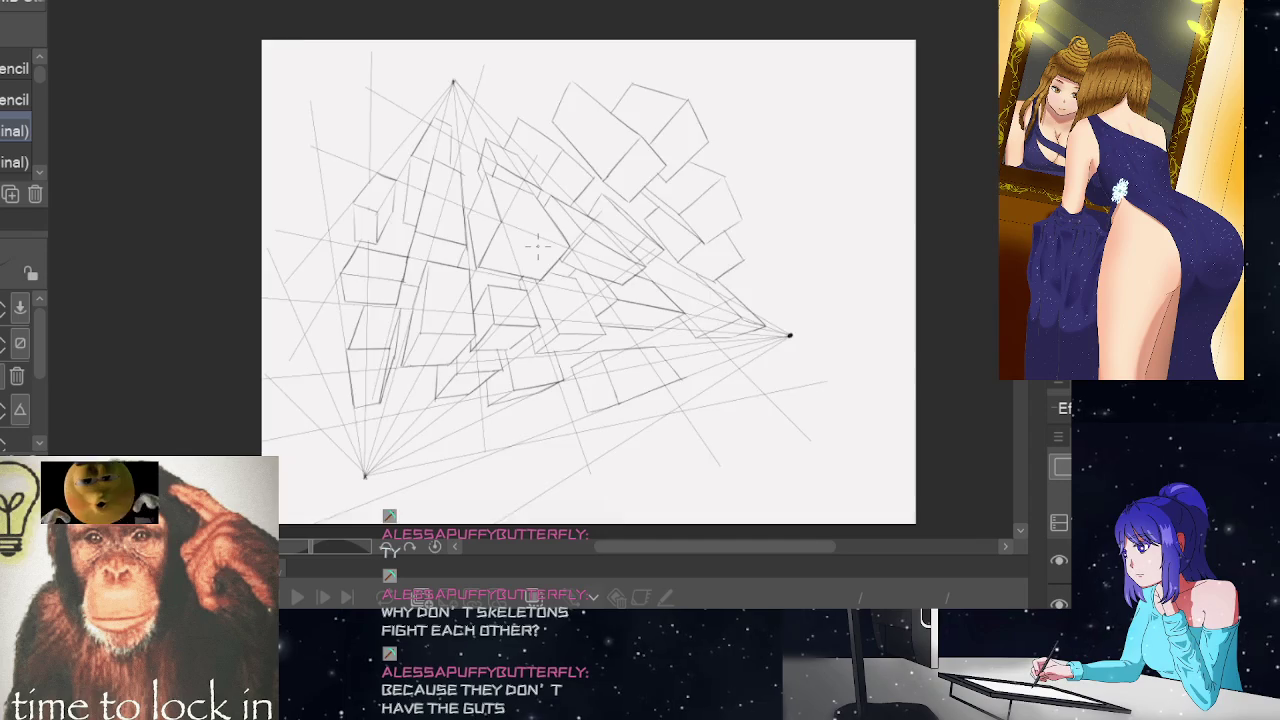
scroll(537, 246, "down", 2)
scroll(536, 246, "up", 5)
scroll(537, 246, "down", 2)
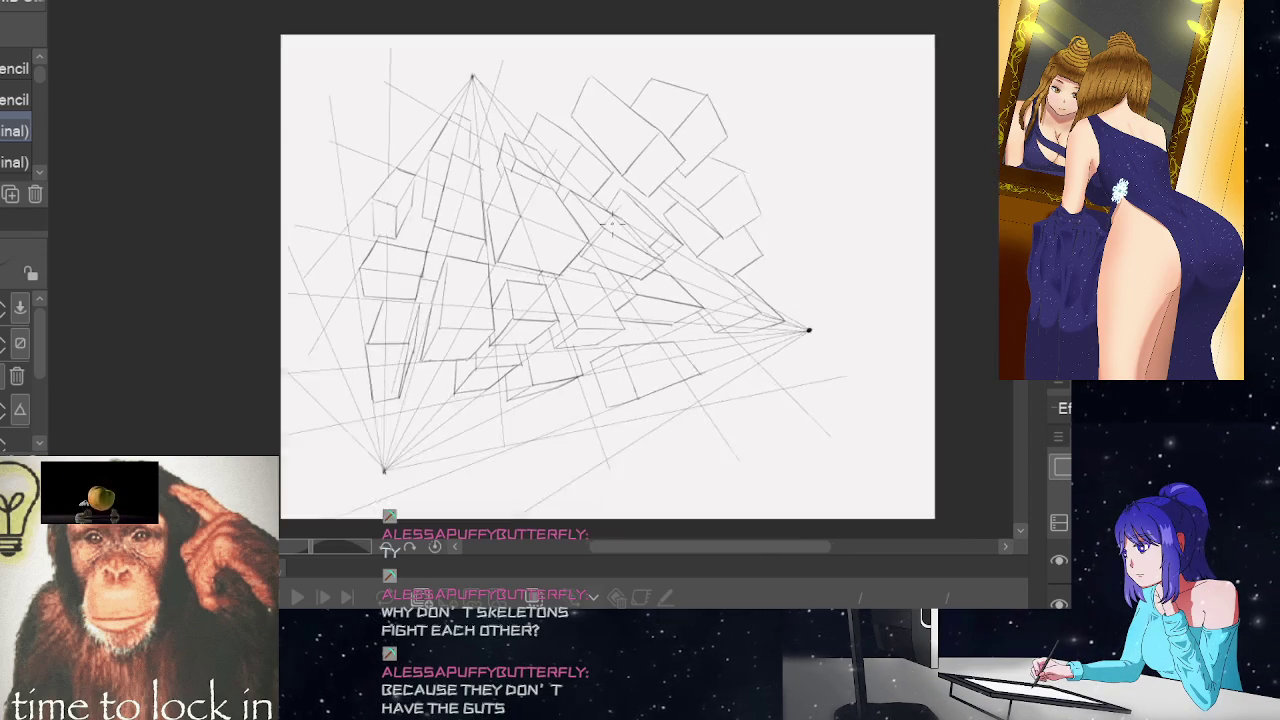
scroll(612, 225, "up", 1)
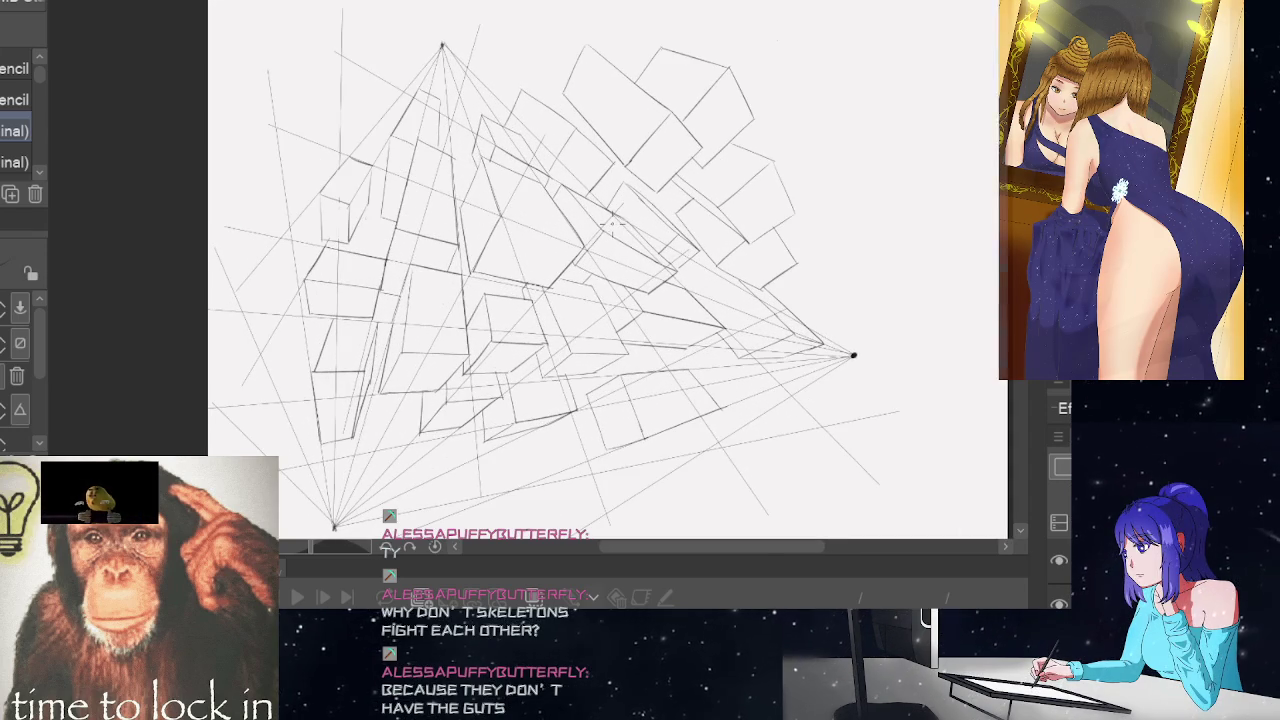
scroll(612, 225, "up", 1)
scroll(562, 226, "up", 1)
scroll(562, 226, "up", 2)
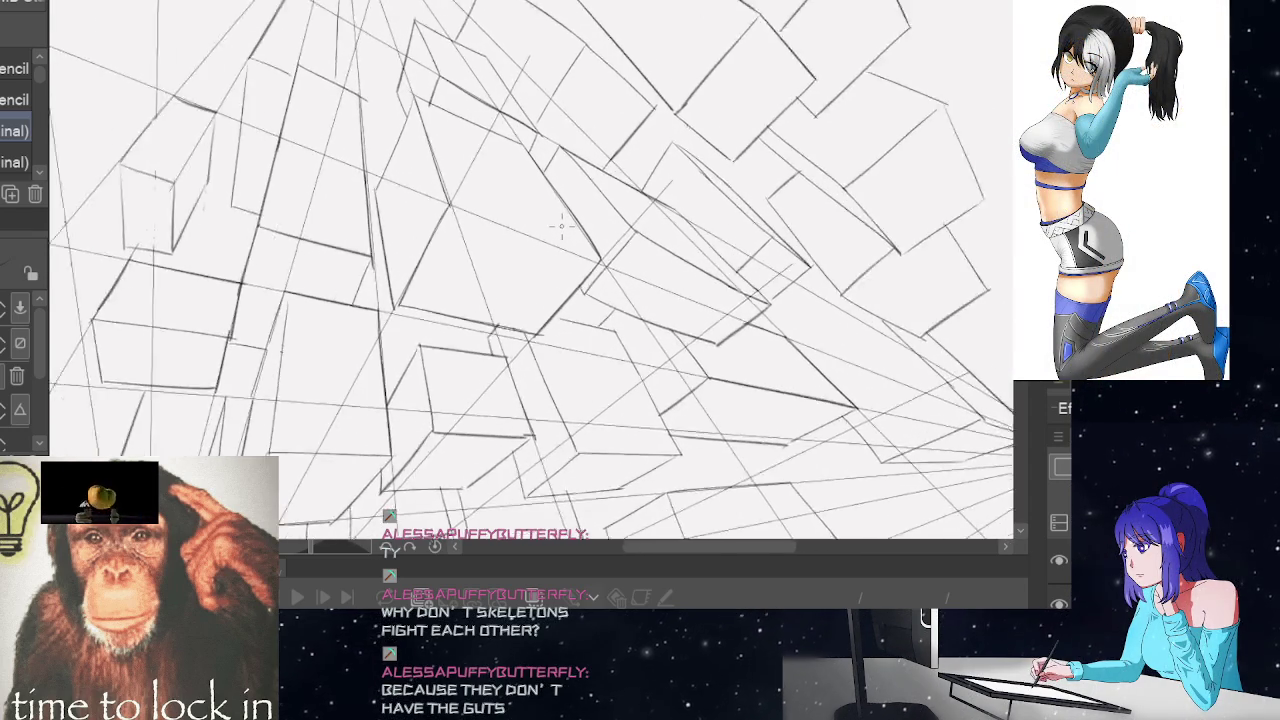
scroll(562, 226, "down", 1)
scroll(562, 226, "down", 1)
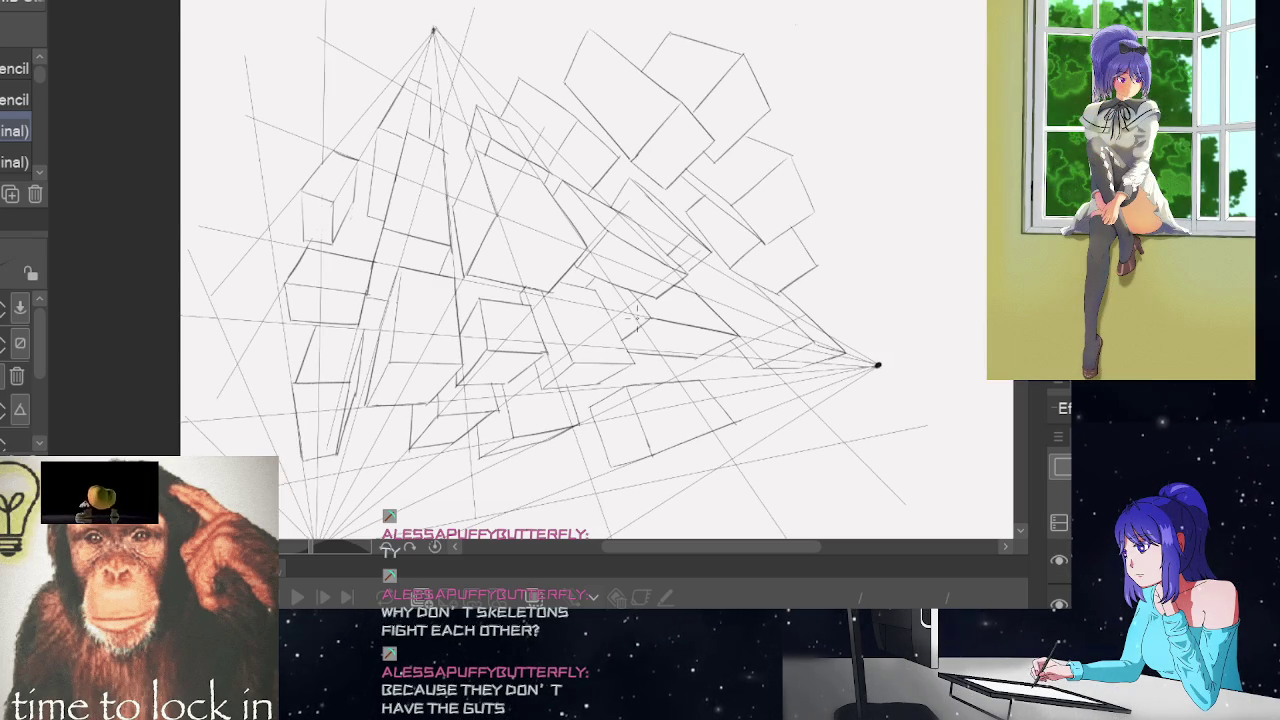
scroll(632, 298, "down", 1)
scroll(632, 298, "down", 1)
scroll(632, 298, "up", 1)
scroll(632, 298, "up", 1)
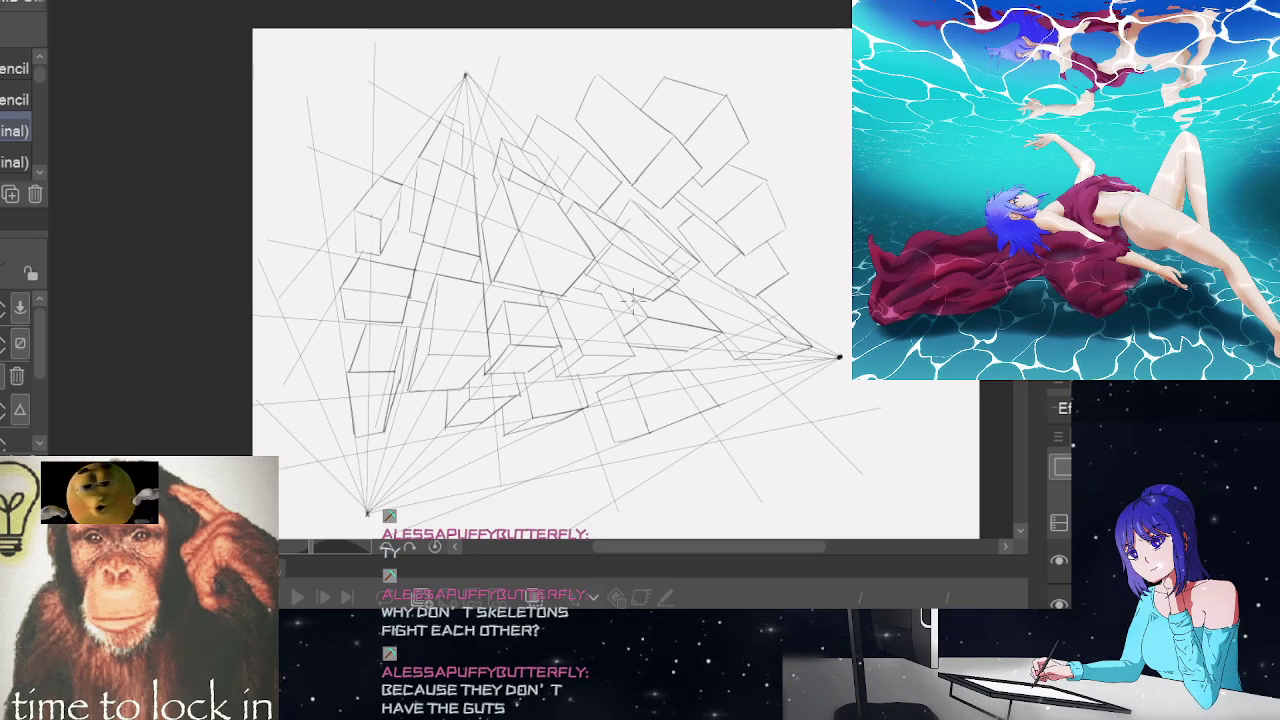
scroll(625, 250, "up", 1)
scroll(580, 240, "up", 1)
scroll(511, 228, "up", 1)
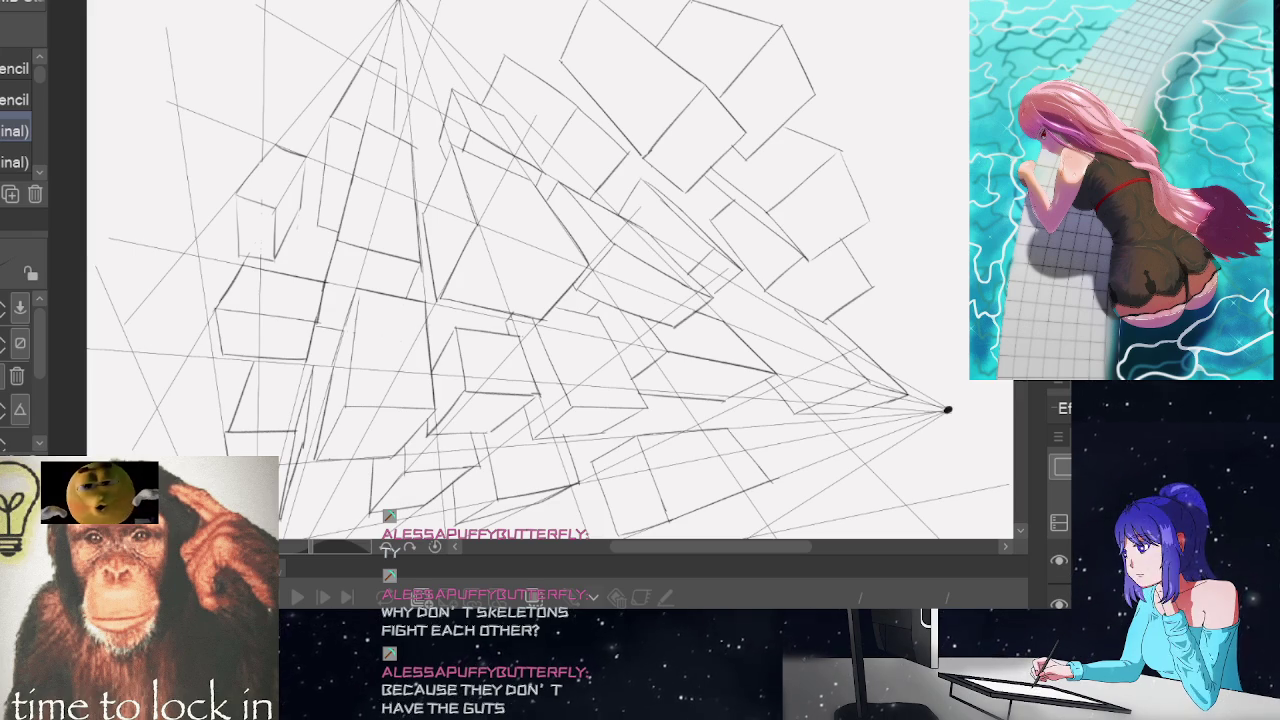
scroll(555, 260, "down", 1)
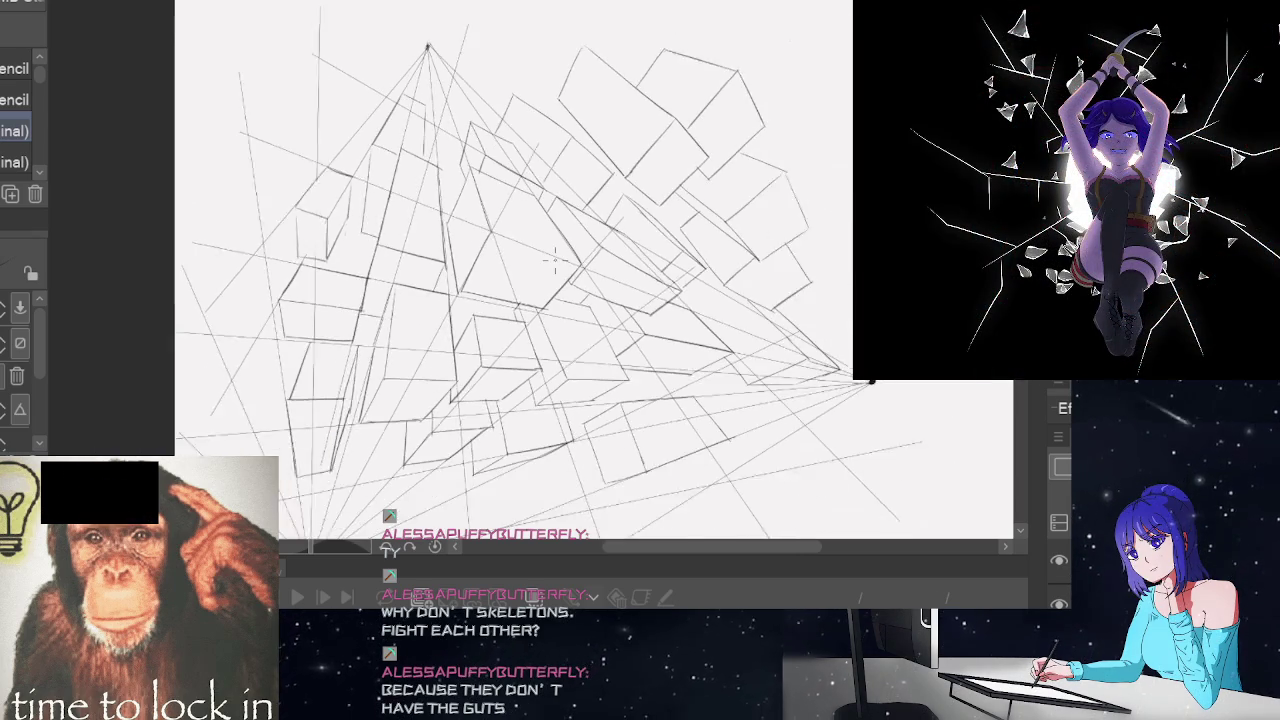
scroll(555, 260, "down", 1)
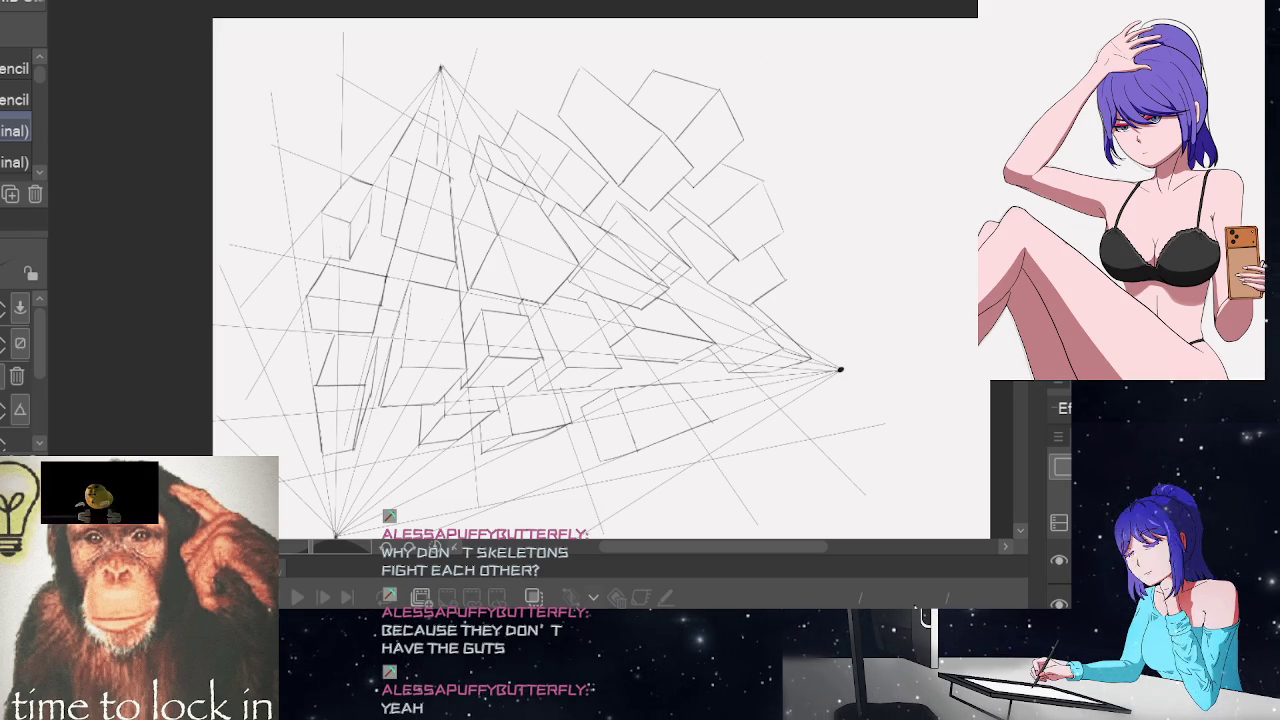
Cycle past the grid-cube and perspective-box sheets to the radial shaded-cube sheet
key("ctrl+Tab")
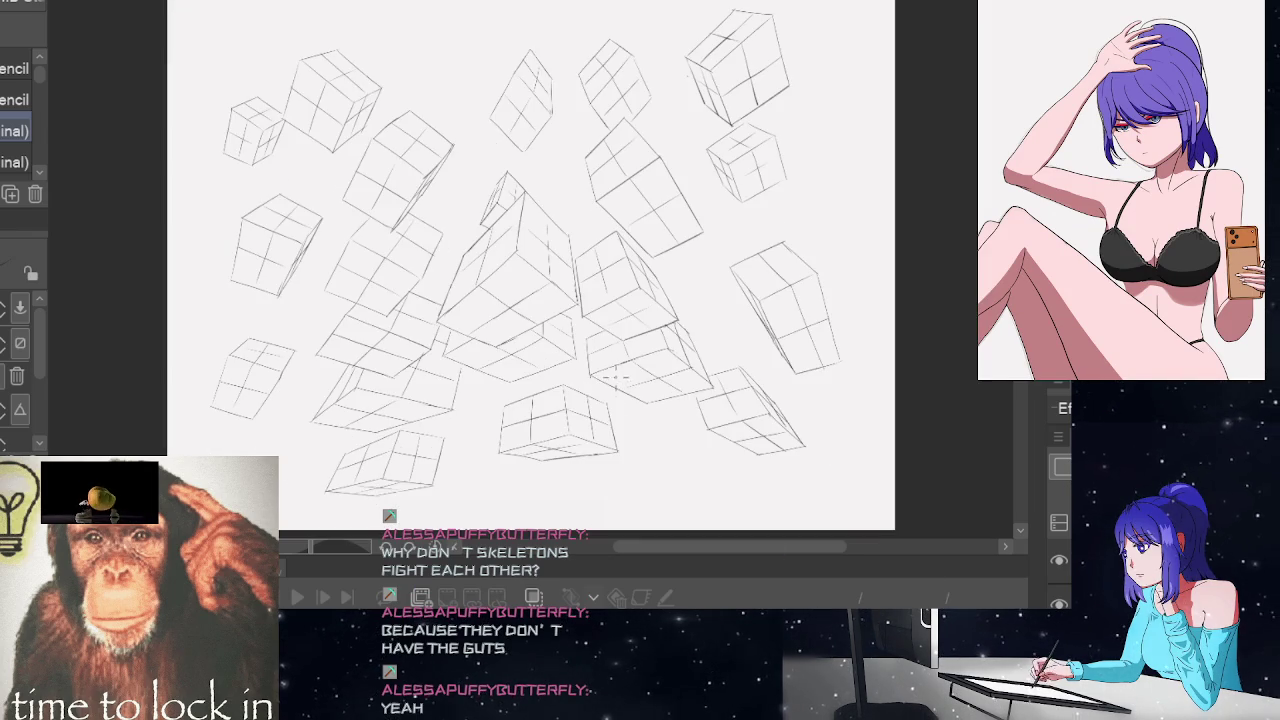
scroll(580, 300, "up", 3)
scroll(578, 300, "up", 1)
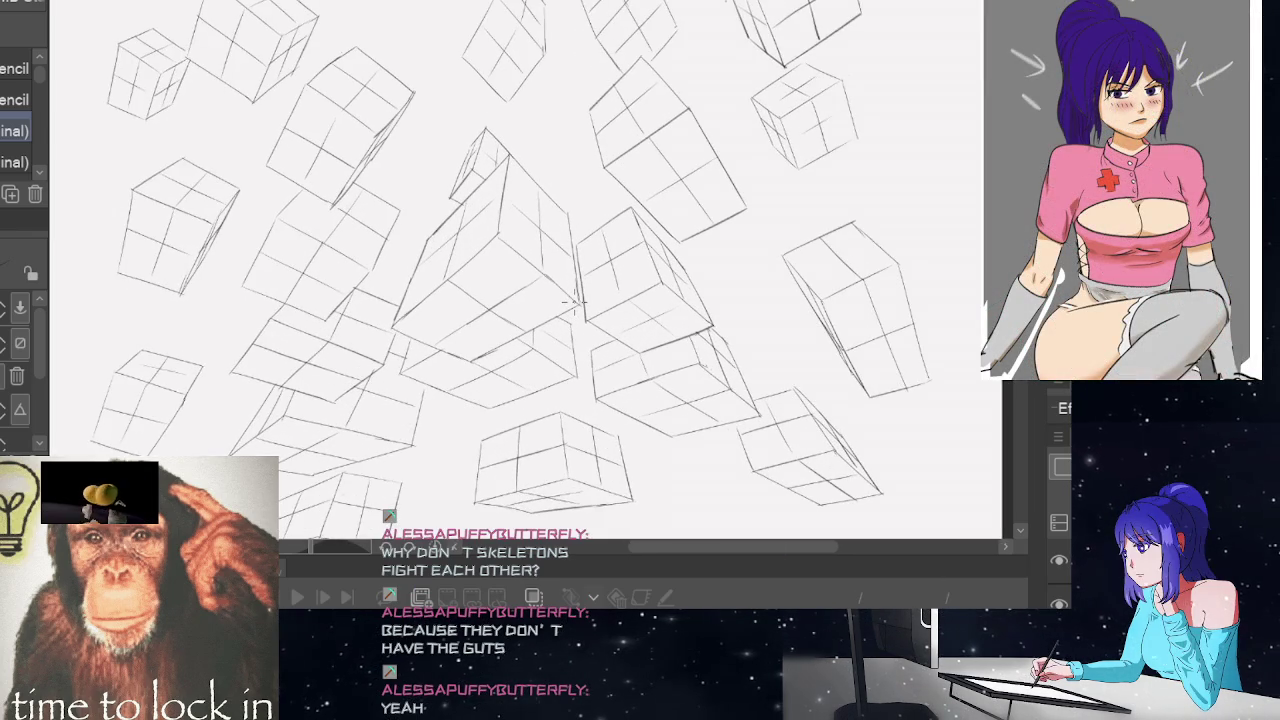
scroll(575, 300, "down", 1)
scroll(560, 285, "up", 1)
scroll(545, 270, "down", 1)
scroll(530, 258, "down", 2)
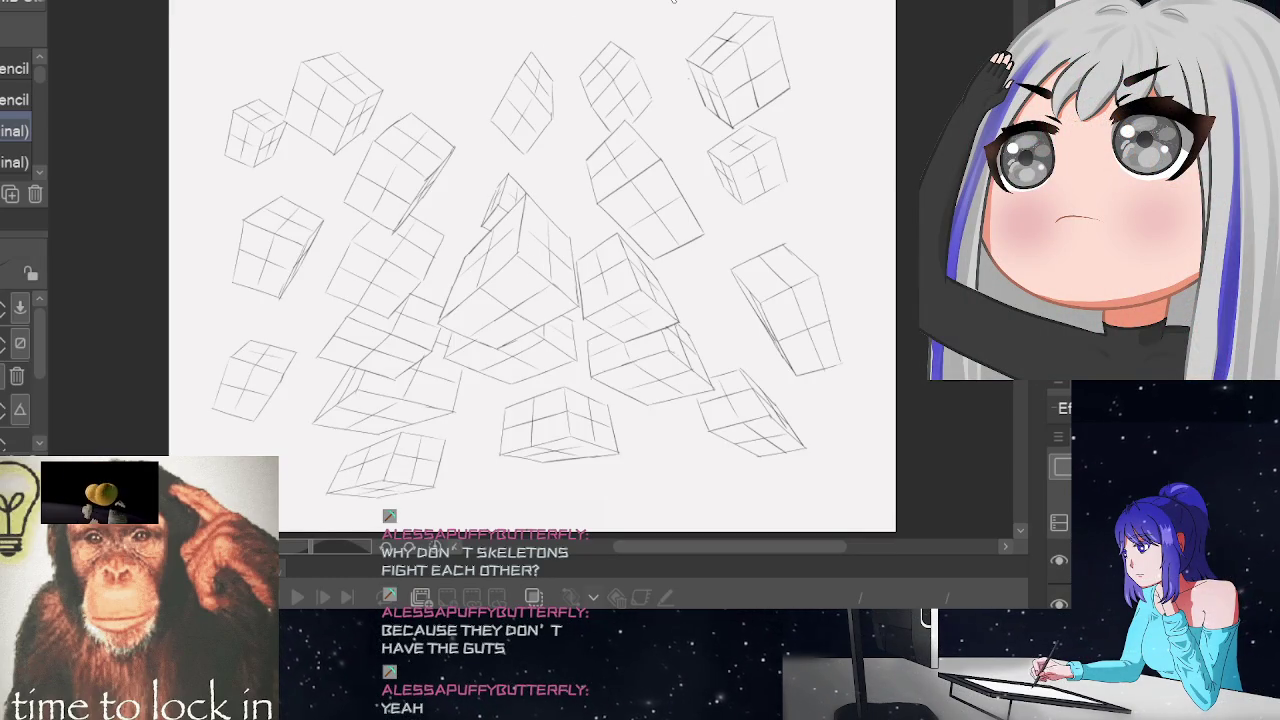
left_click(658, 2)
key("ctrl+Tab")
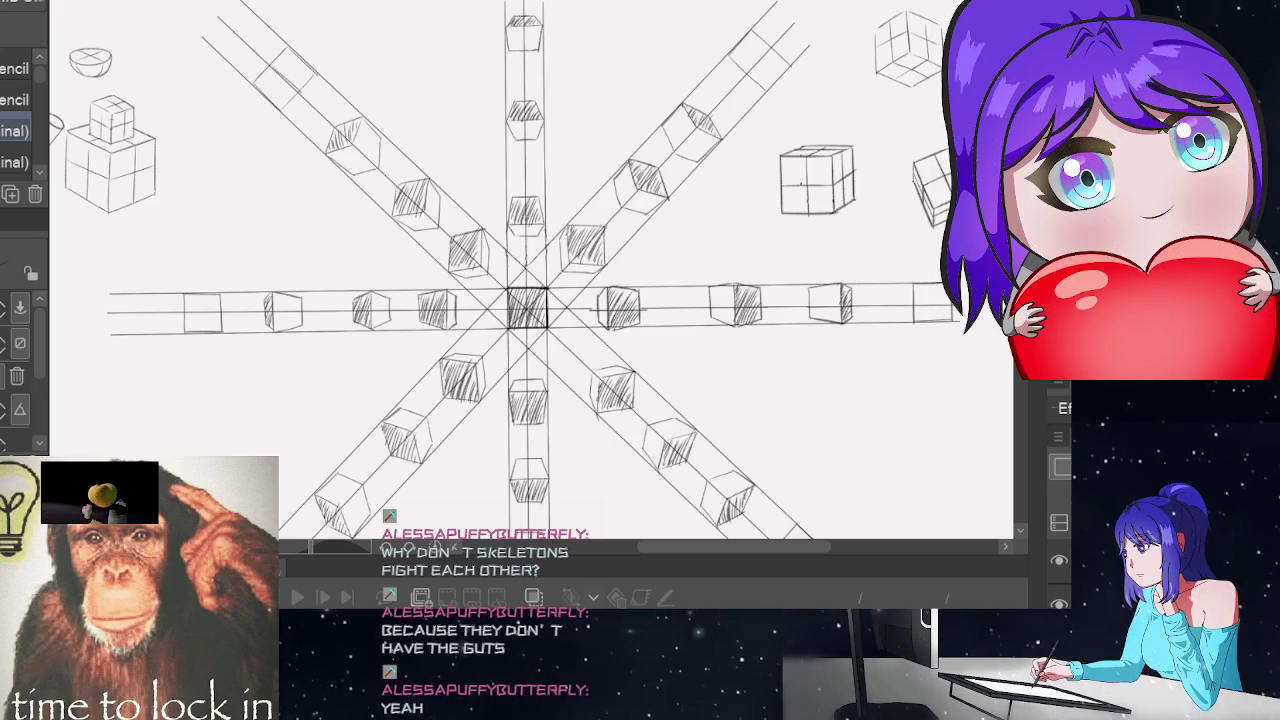
View all six standing skeleton figures, then move to the posed skeleton sketches sheet
key("ctrl+Tab")
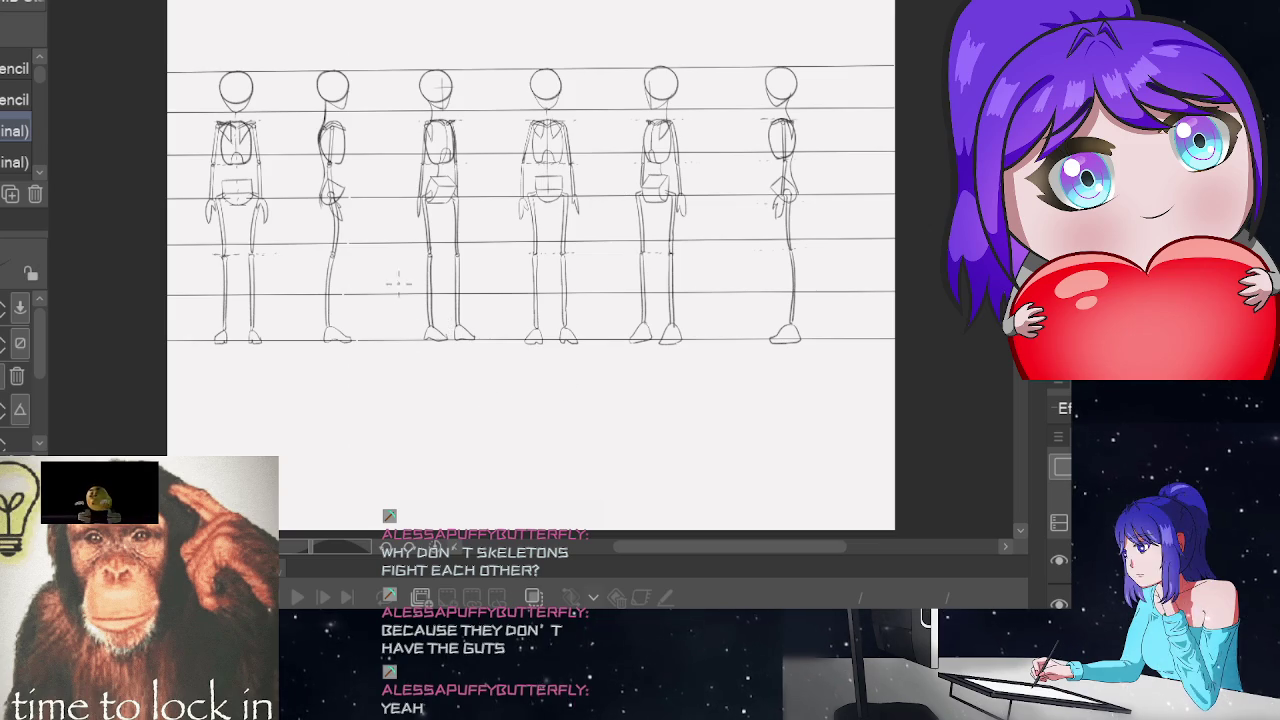
scroll(348, 180, "up", 2)
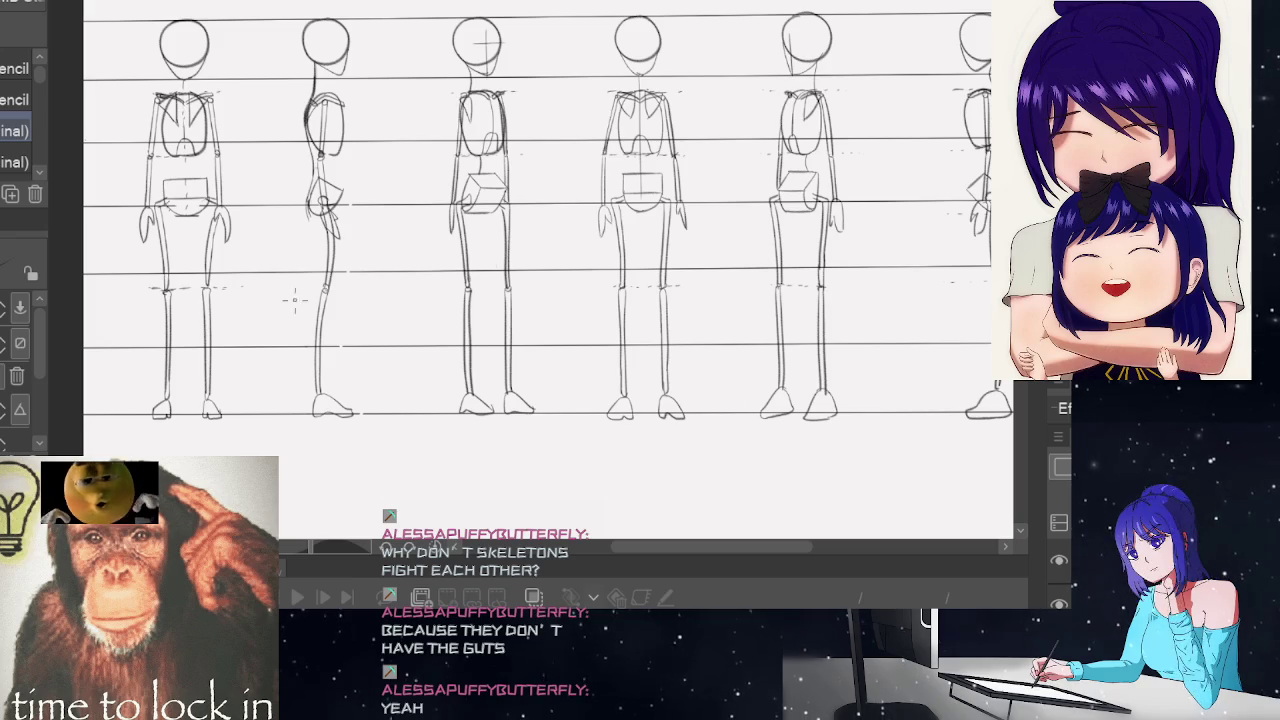
key("ctrl+minus")
key("ctrl+plus")
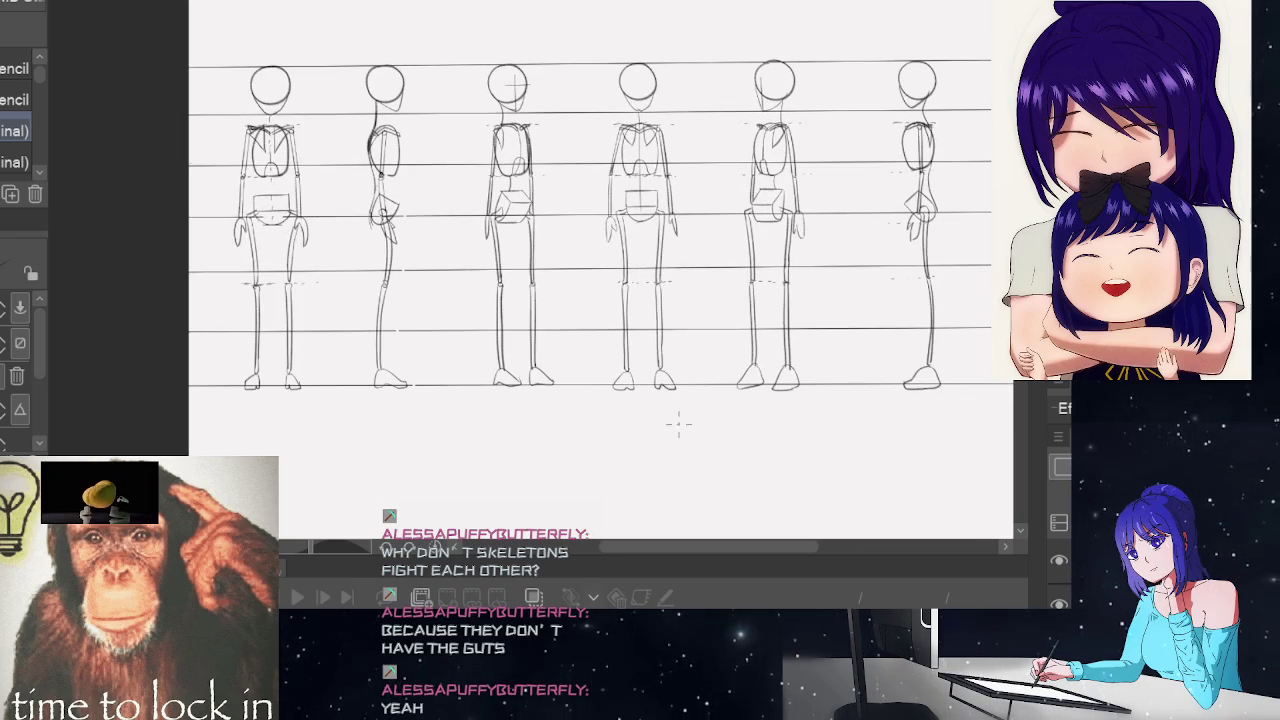
left_click_drag(658, 546, 684, 557)
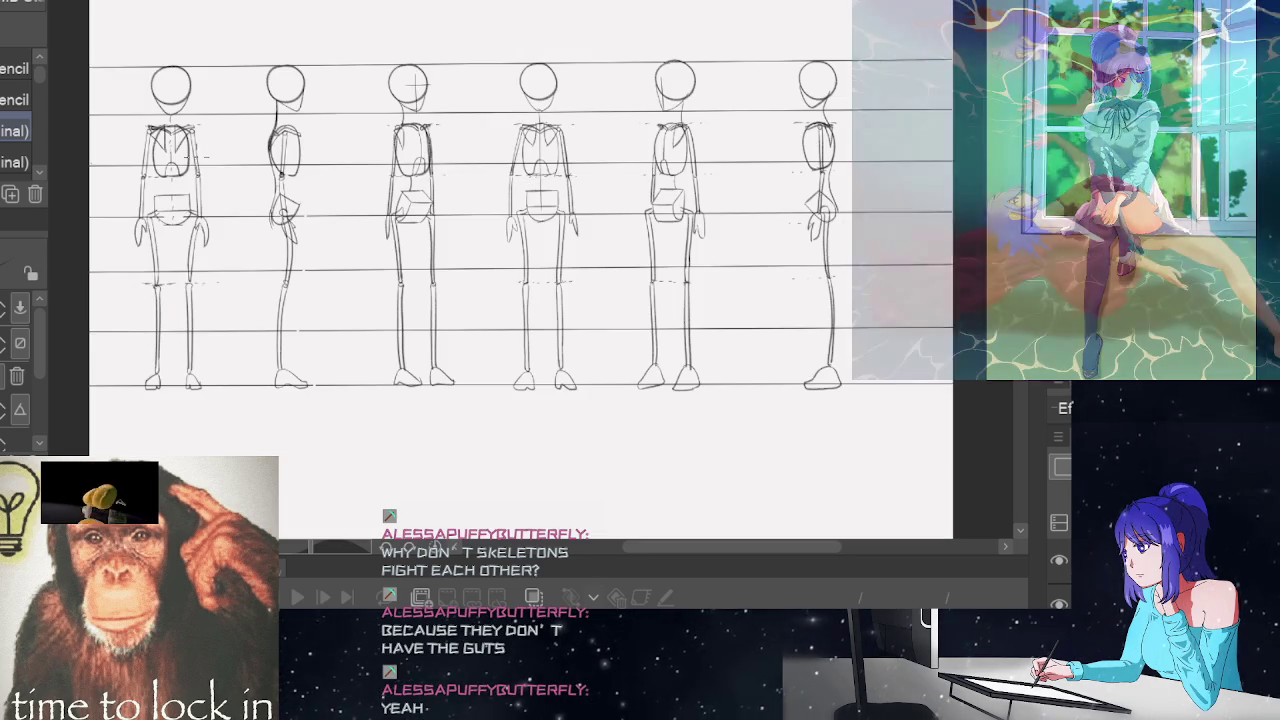
scroll(238, 140, "up", 3)
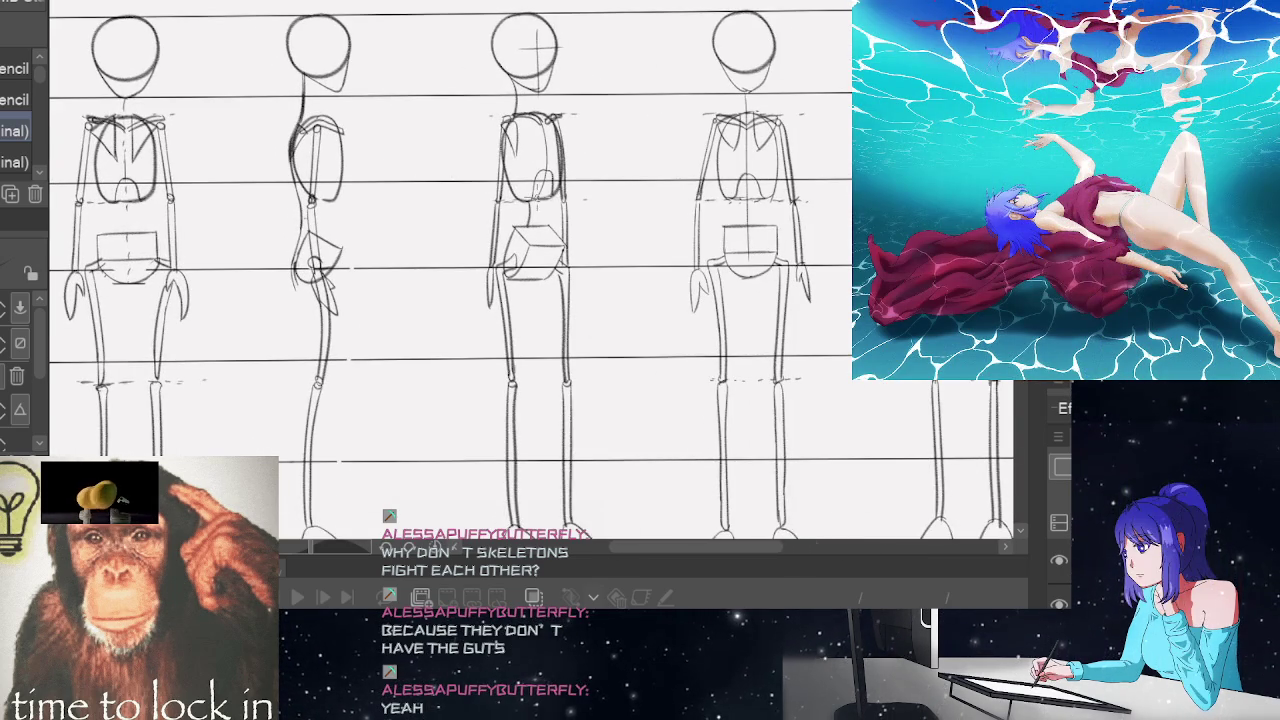
mouse_move(692, 545)
left_mouse_down()
mouse_move(710, 548)
mouse_move(675, 547)
mouse_move(689, 546)
left_mouse_up()
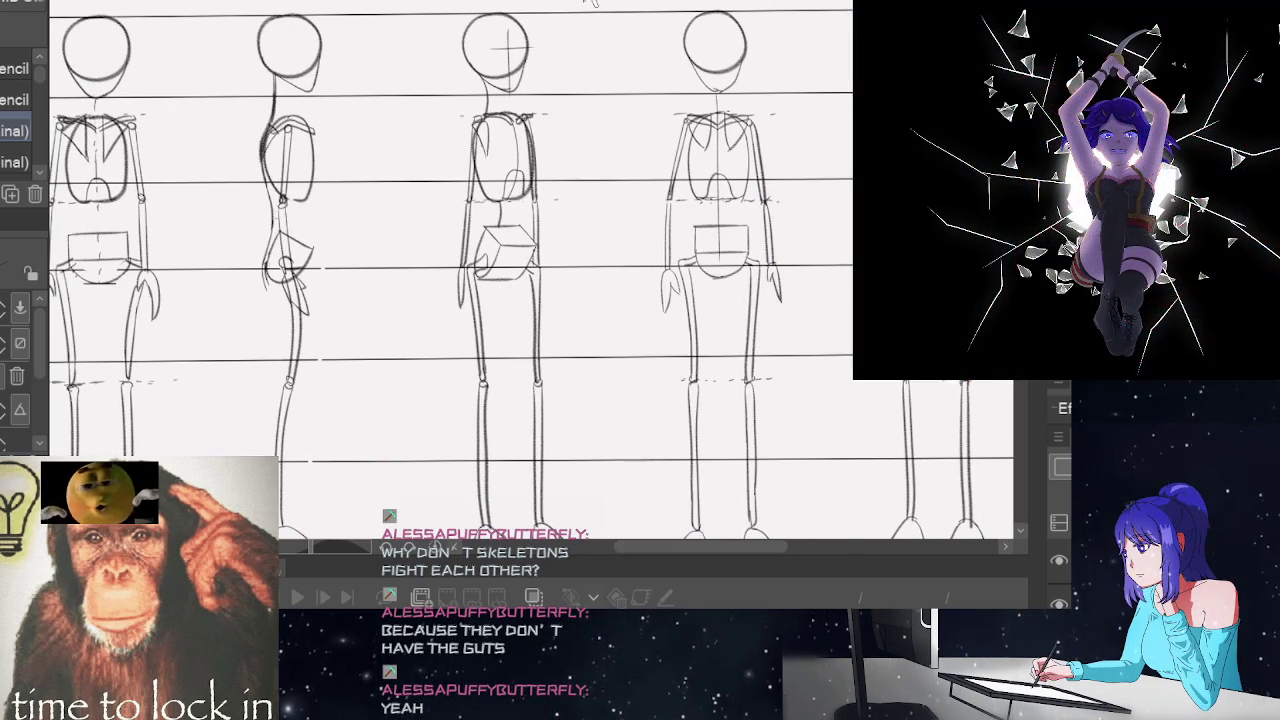
key("ctrl+Tab")
Zoom in and pan across the posed skeleton sketches
scroll(557, 175, "up", 1)
scroll(557, 175, "up", 1)
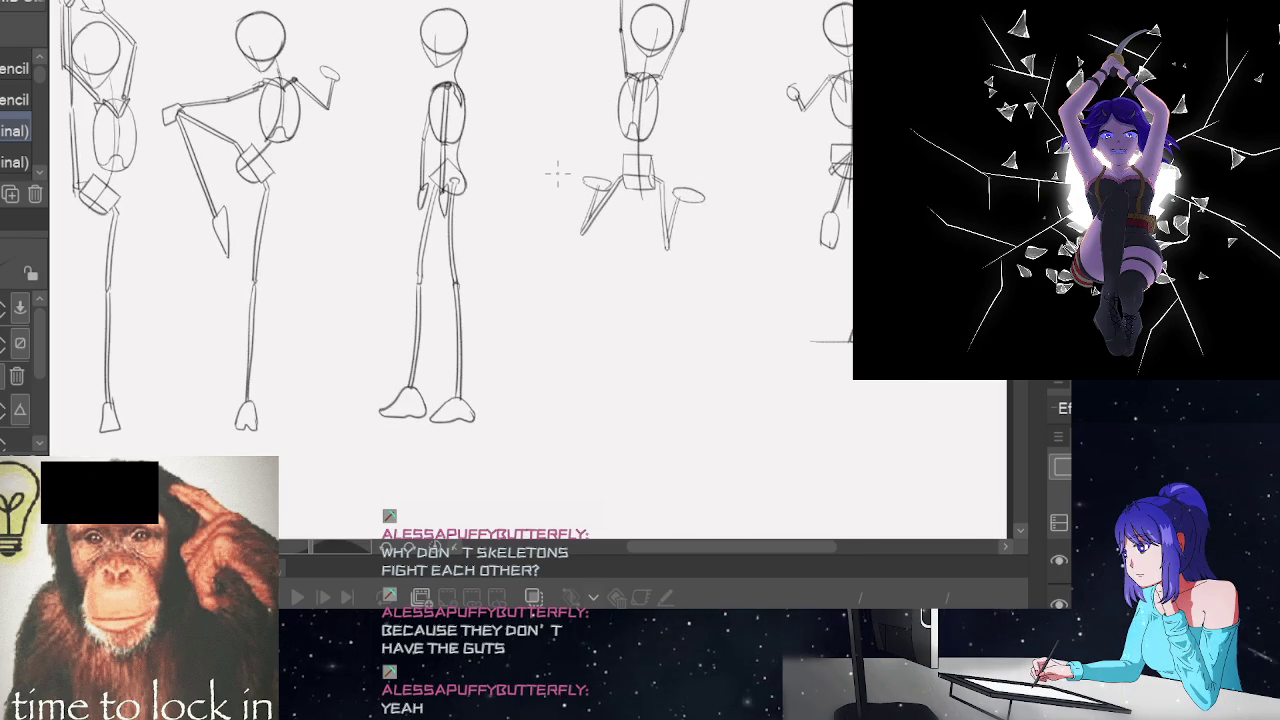
scroll(500, 230, "up", 1)
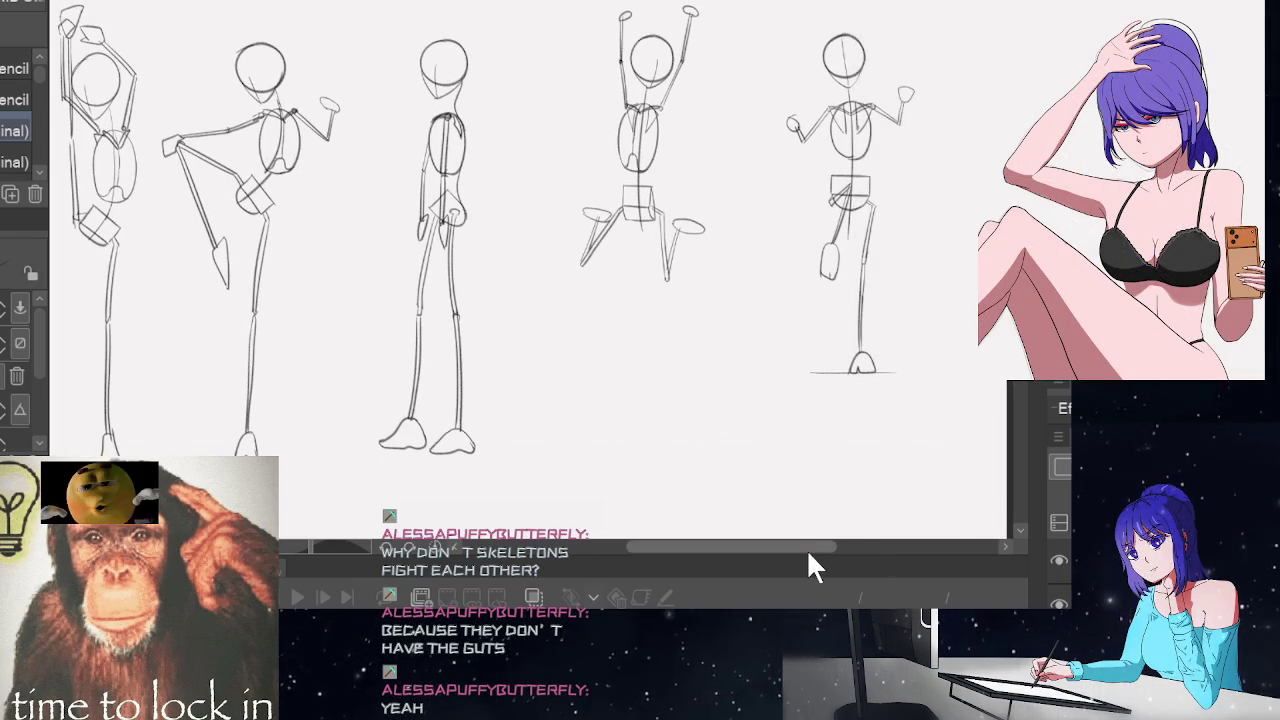
left_click_drag(806, 548, 799, 549)
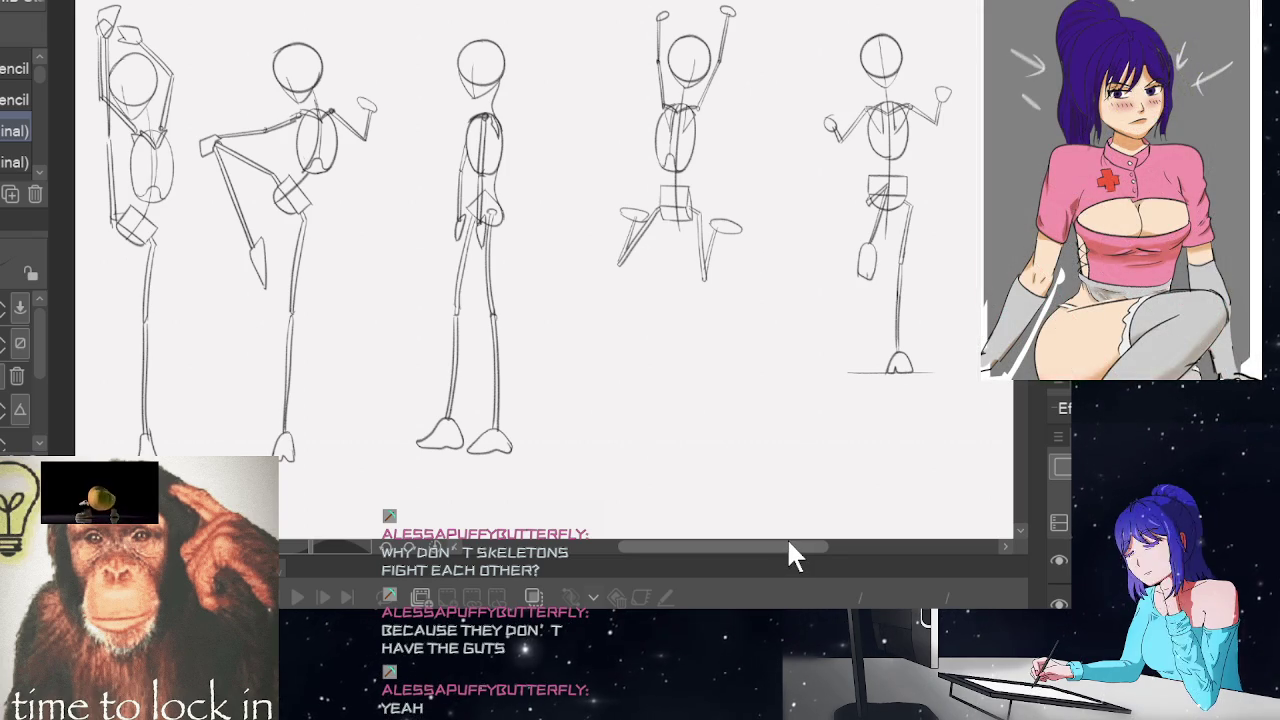
left_click_drag(788, 546, 779, 548)
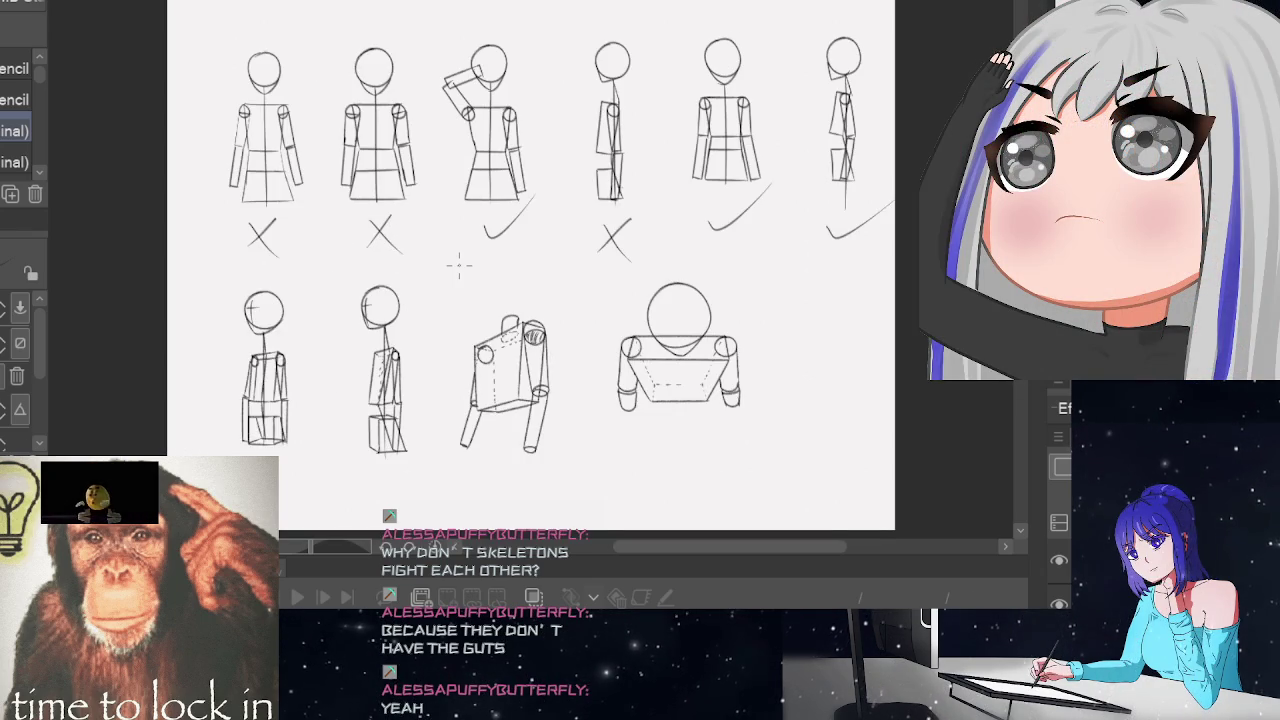
Zoom and pan around the torso mannequins marked with ticks and crosses
scroll(300, 164, "up", 2)
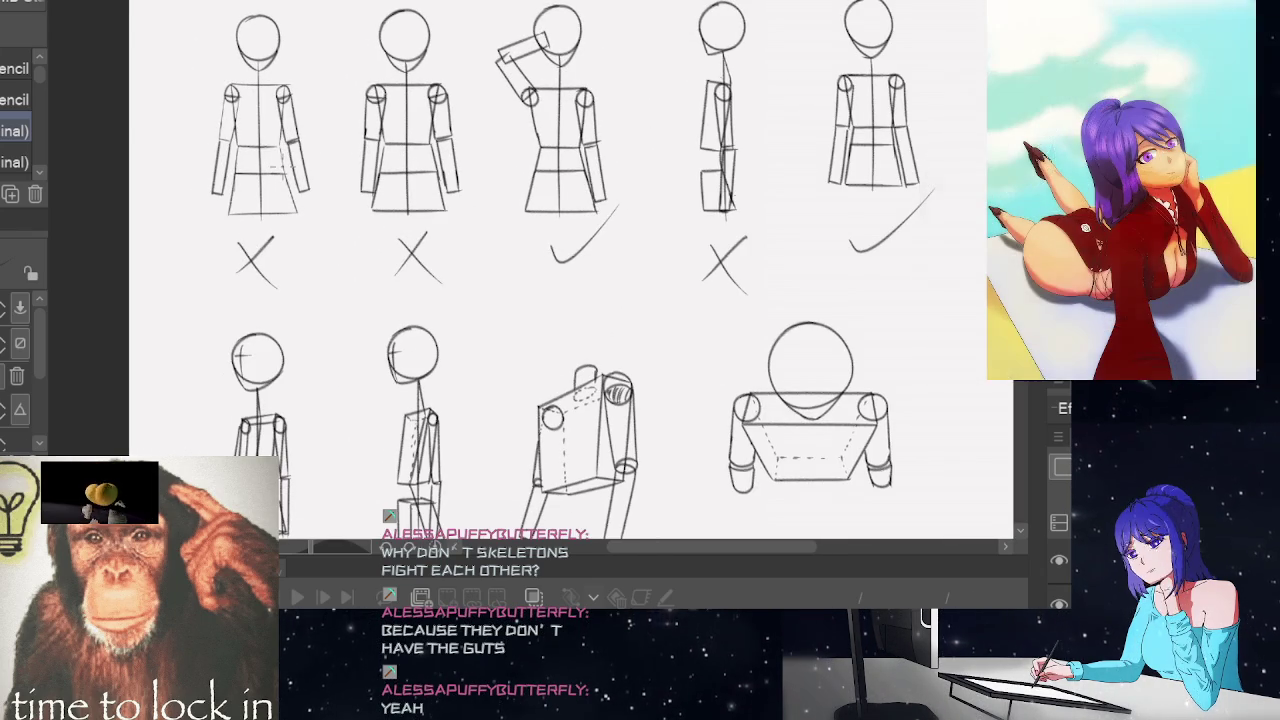
scroll(615, 215, "down", 2)
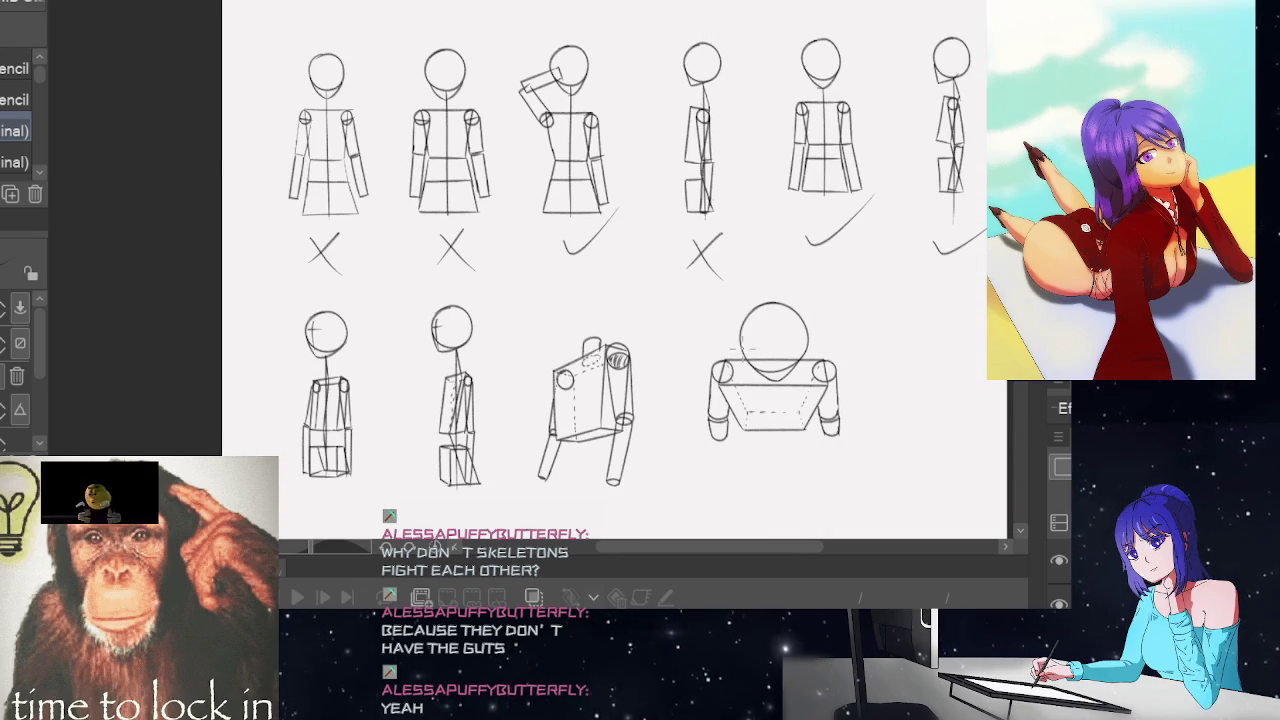
left_click_drag(758, 546, 781, 546)
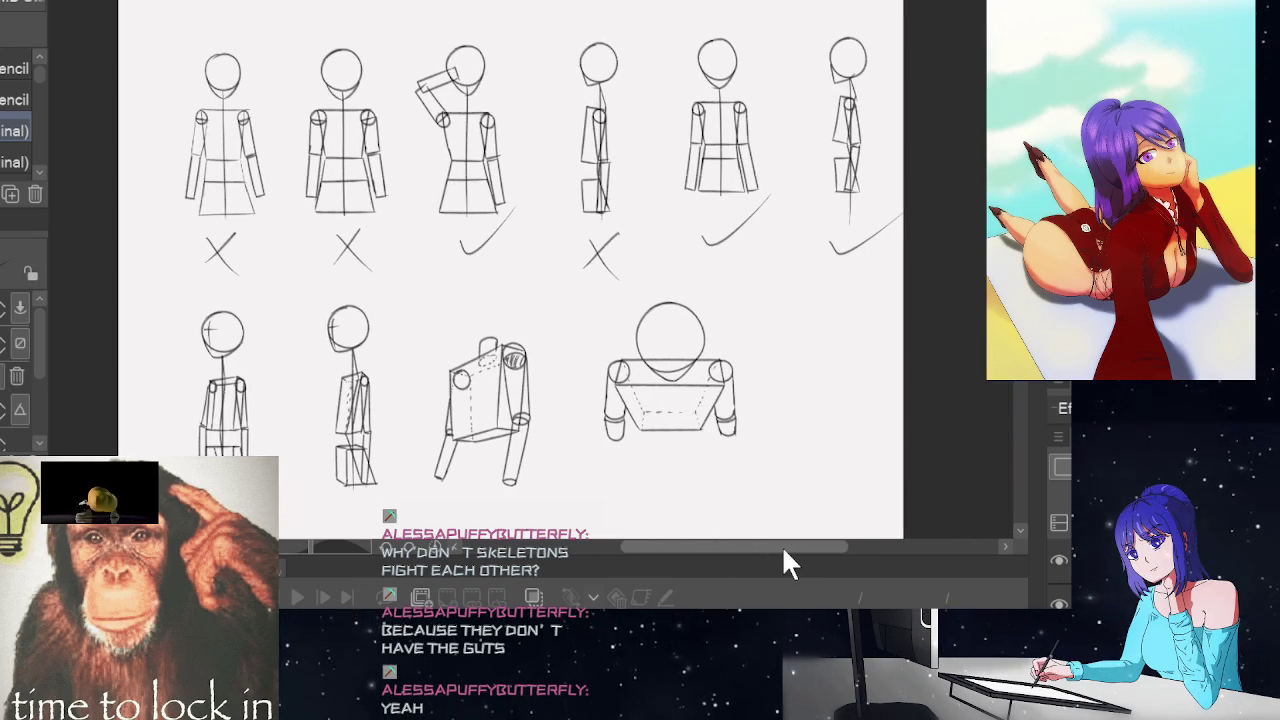
scroll(273, 397, "up", 2)
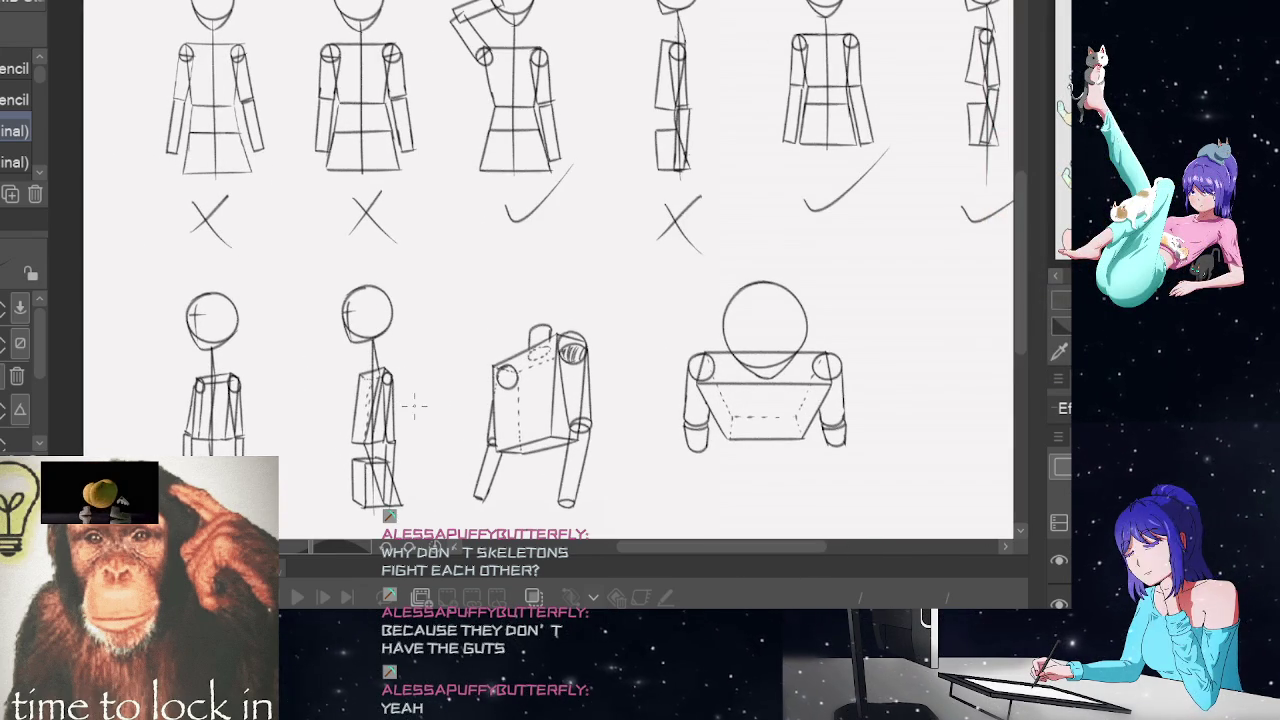
scroll(682, 464, "down", 1)
scroll(700, 462, "down", 1)
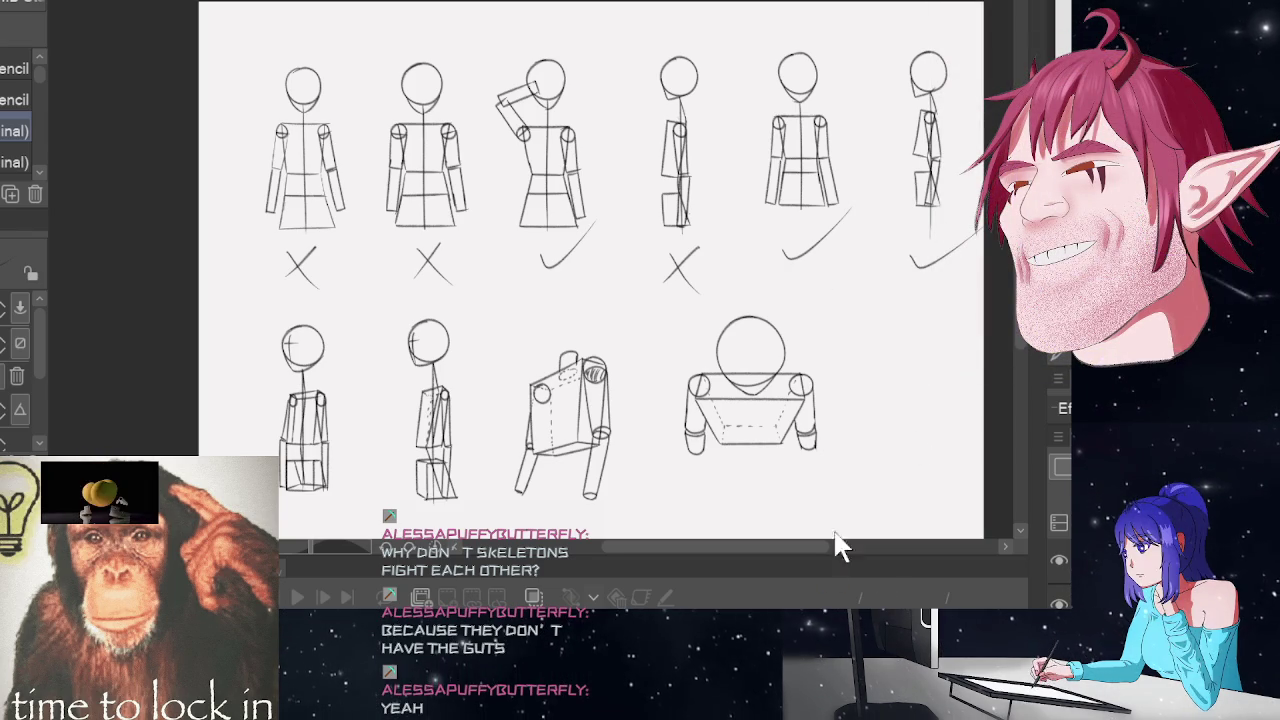
Zoom in on the body-part shape studies and scan across them
key("ctrl+plus")
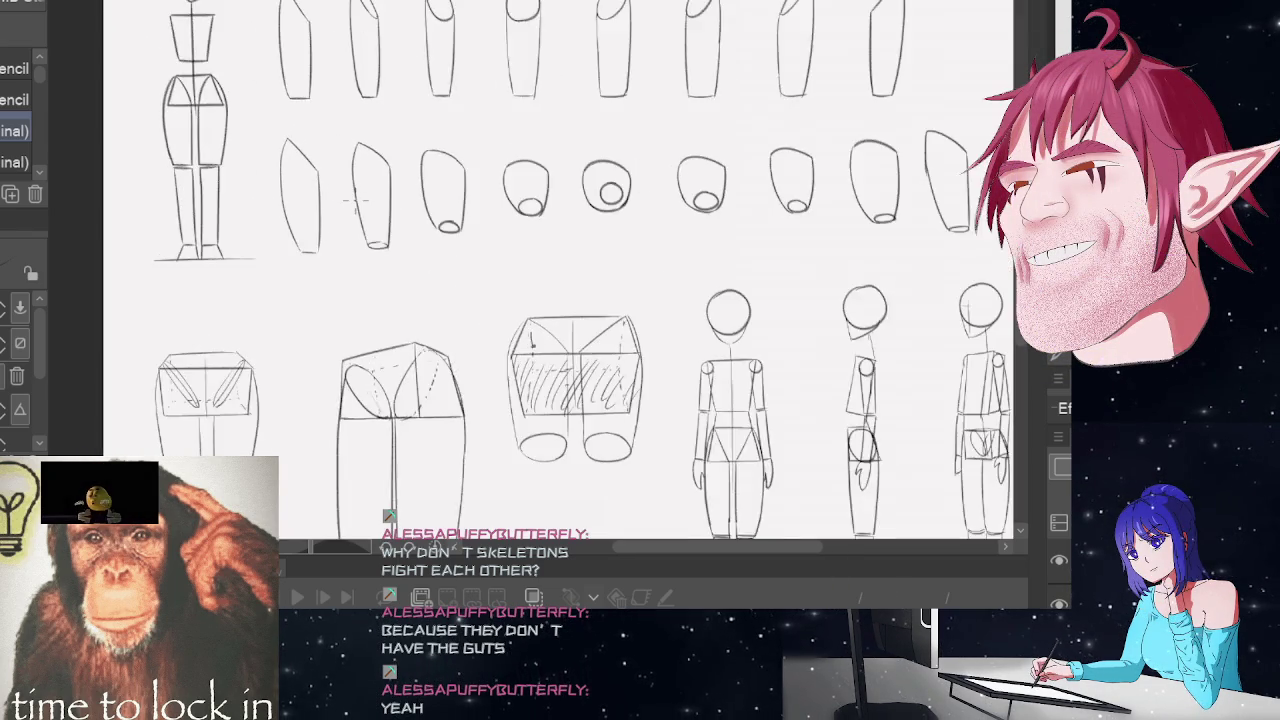
key("ctrl+plus")
key("ctrl+plus")
scroll(649, 222, "down", 2)
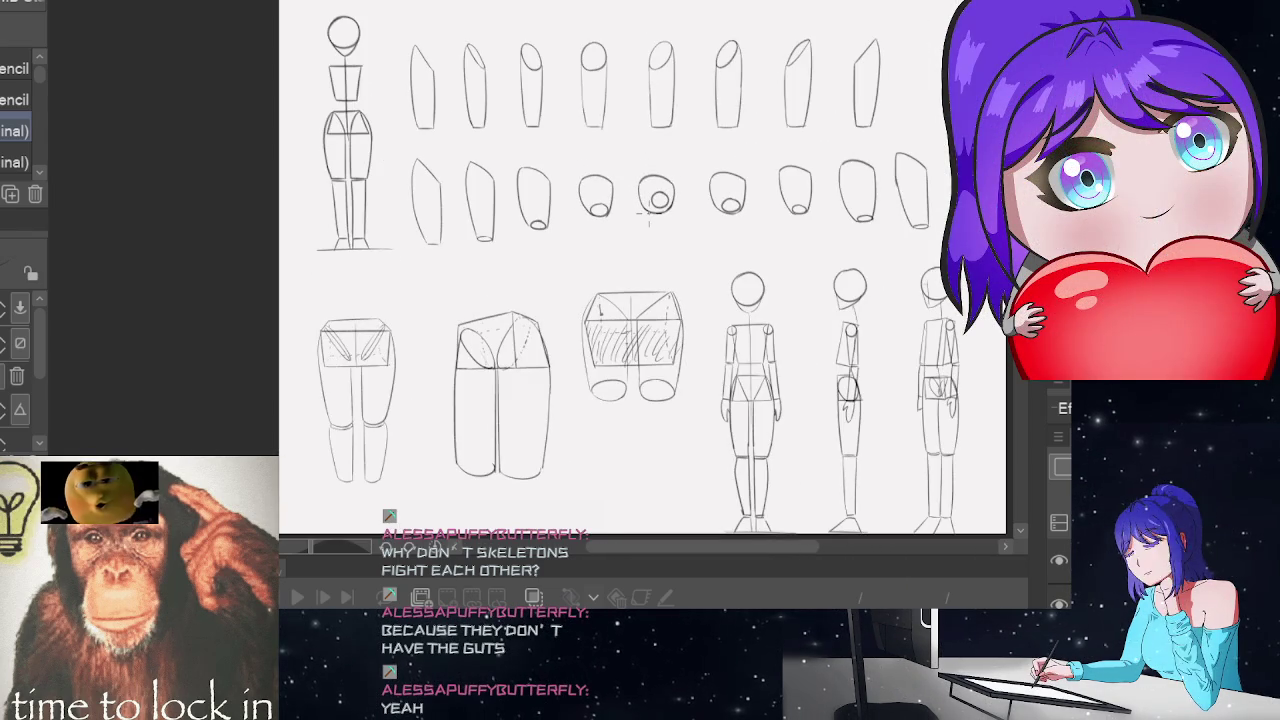
scroll(649, 215, "up", 1)
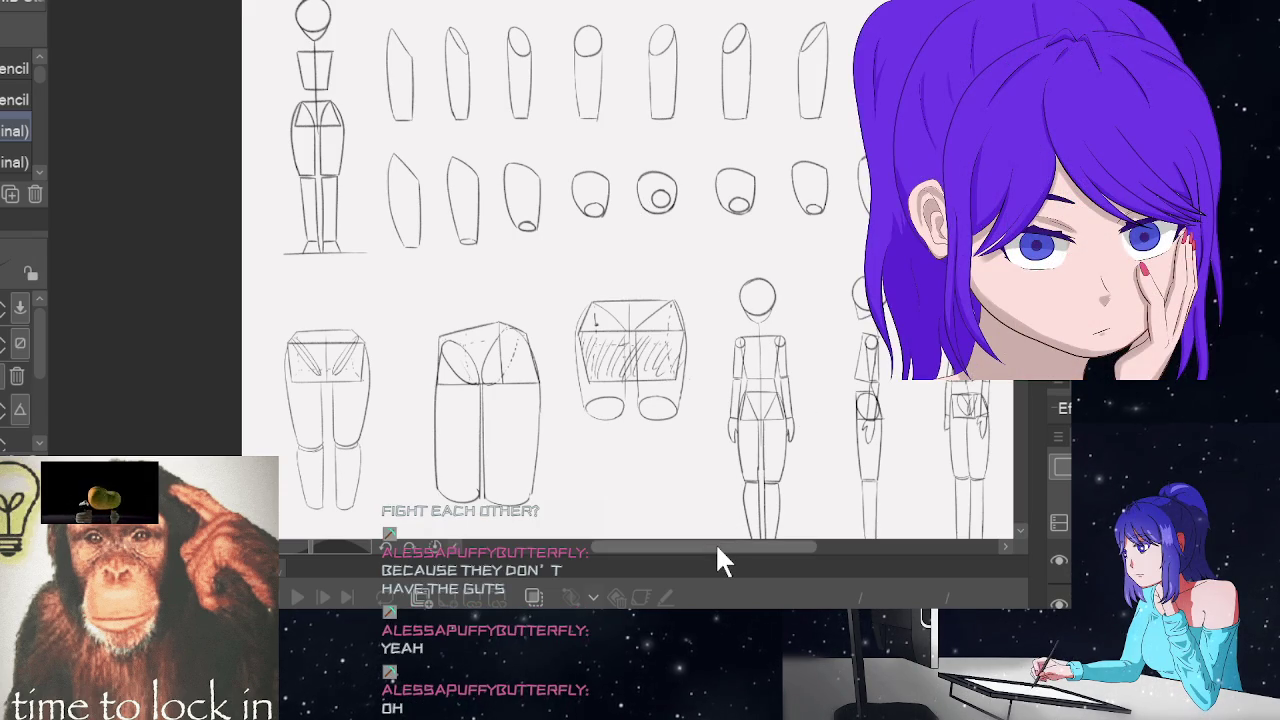
left_click_drag(717, 548, 752, 548)
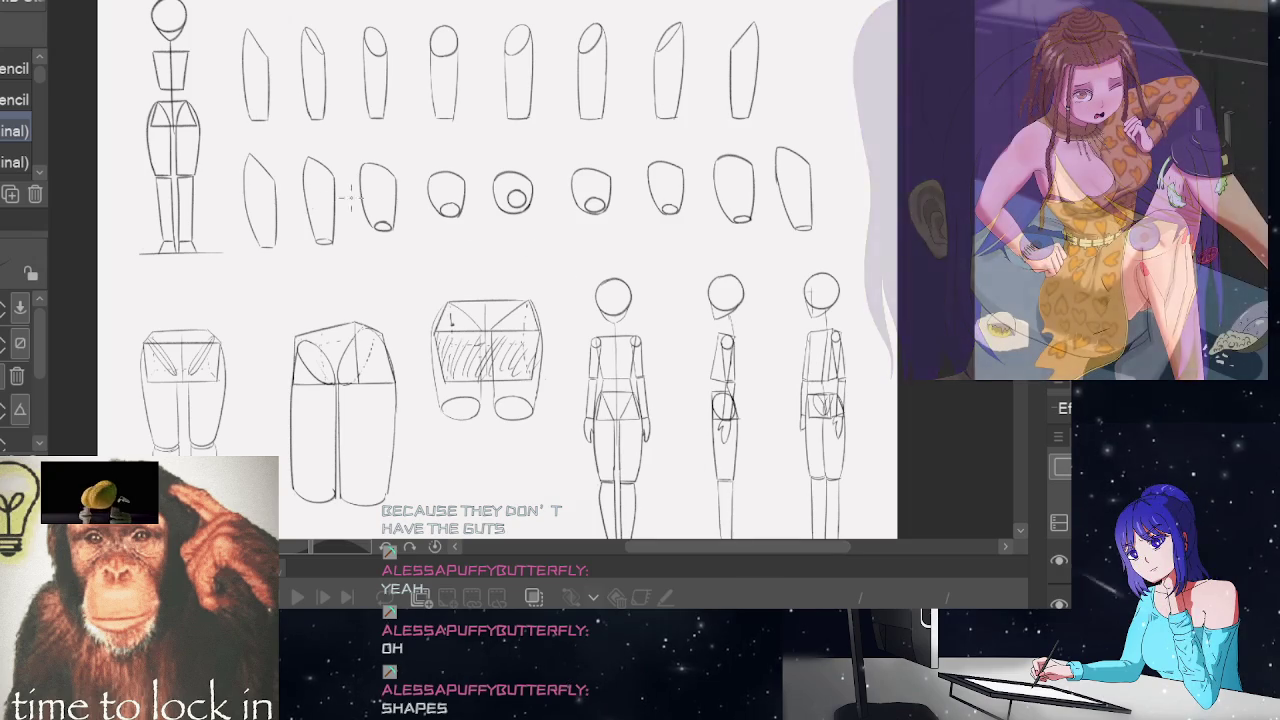
scroll(322, 172, "up", 1)
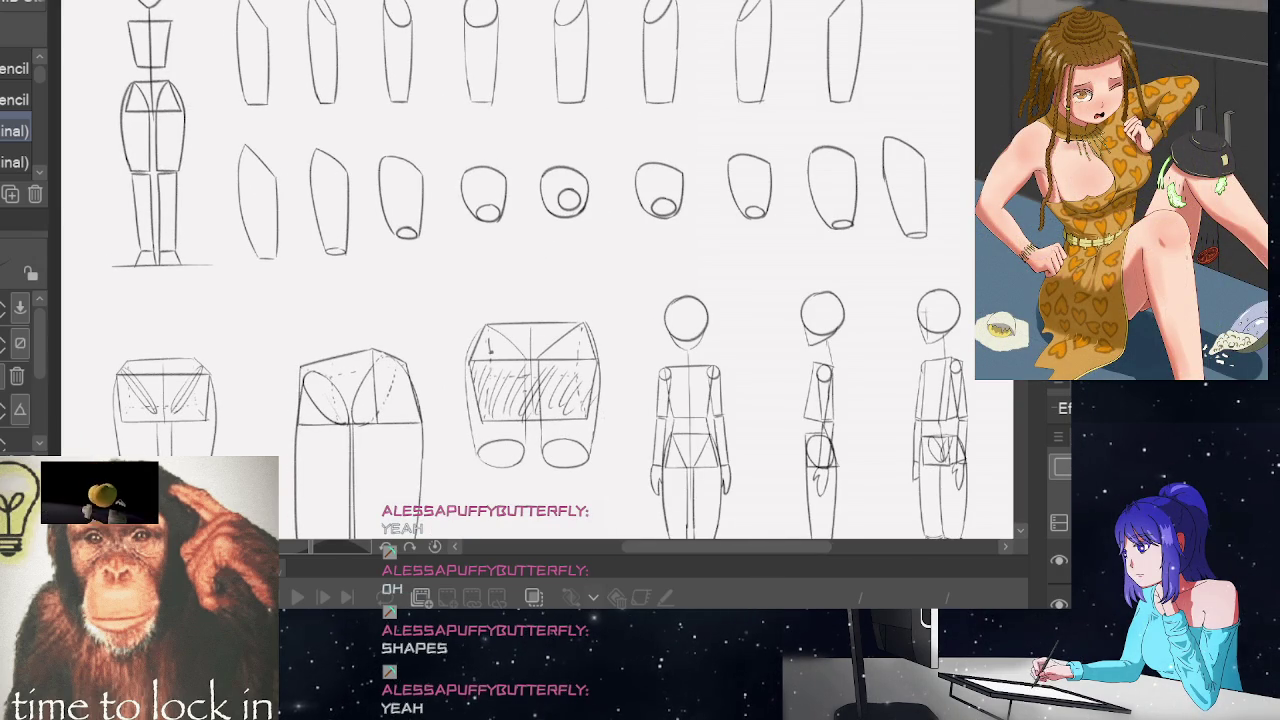
scroll(208, 155, "up", 2)
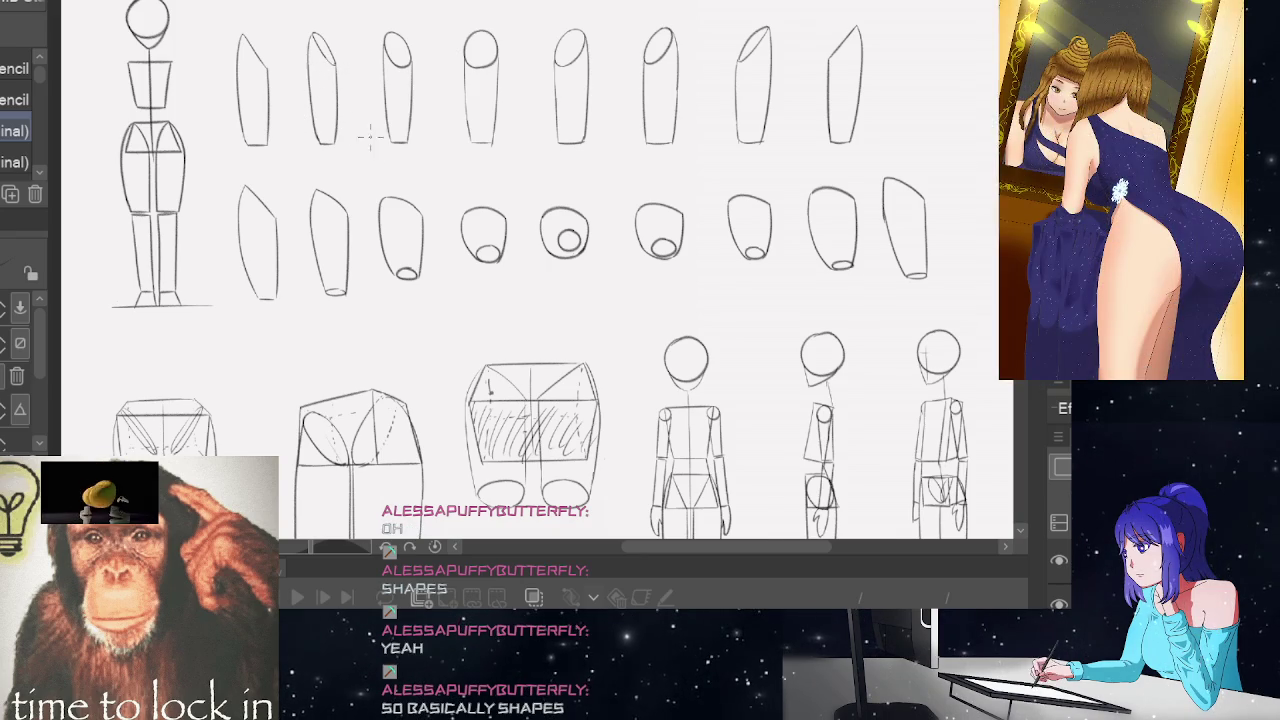
scroll(347, 127, "down", 1)
scroll(199, 130, "up", 1)
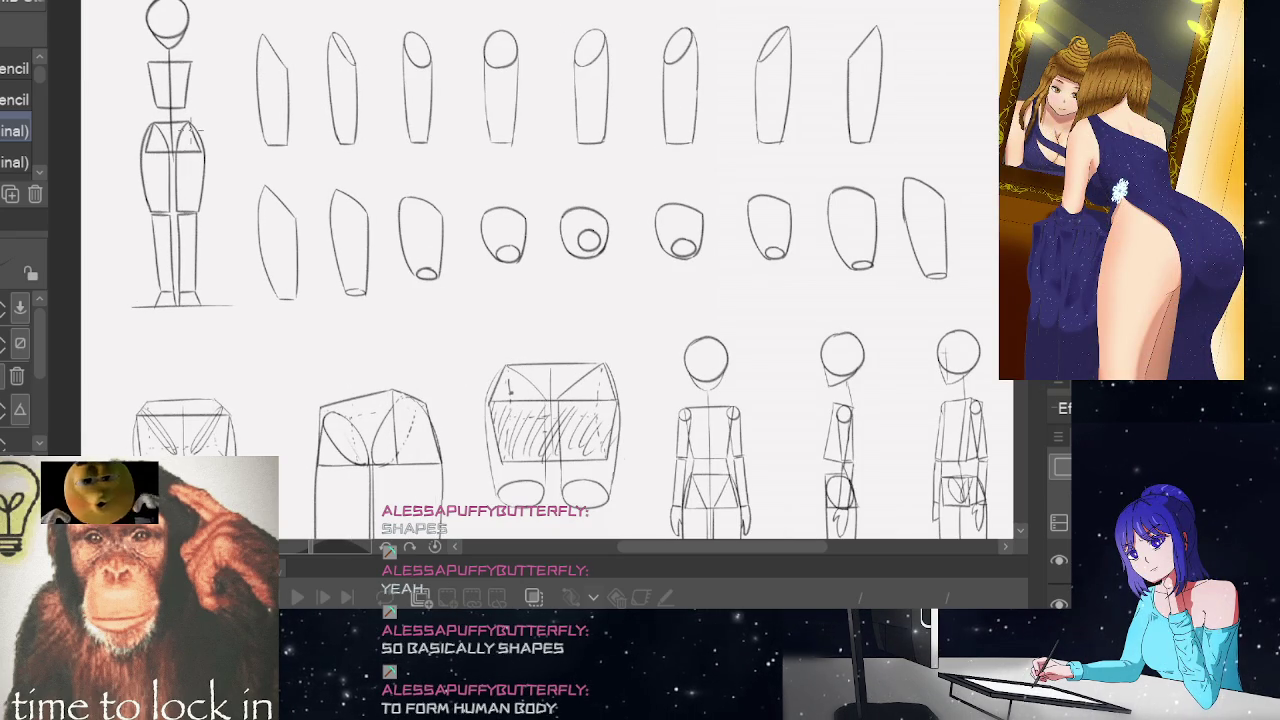
scroll(481, 205, "down", 1)
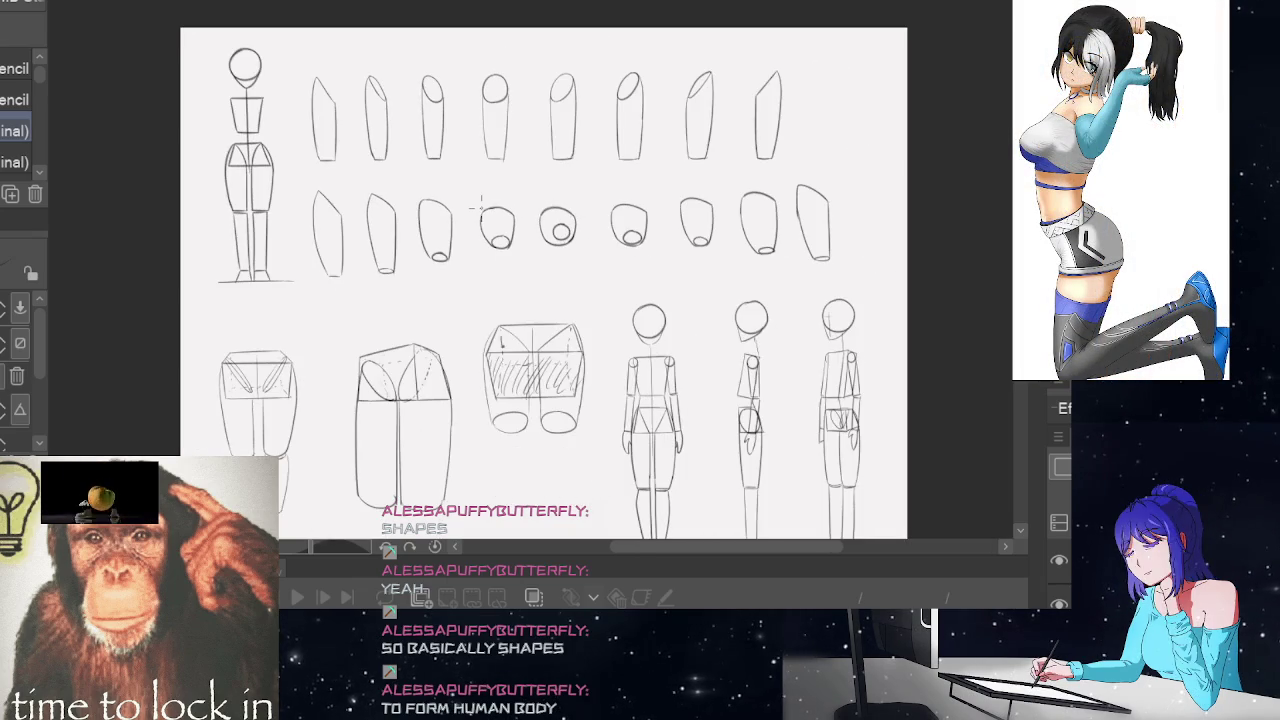
scroll(603, 157, "up", 1)
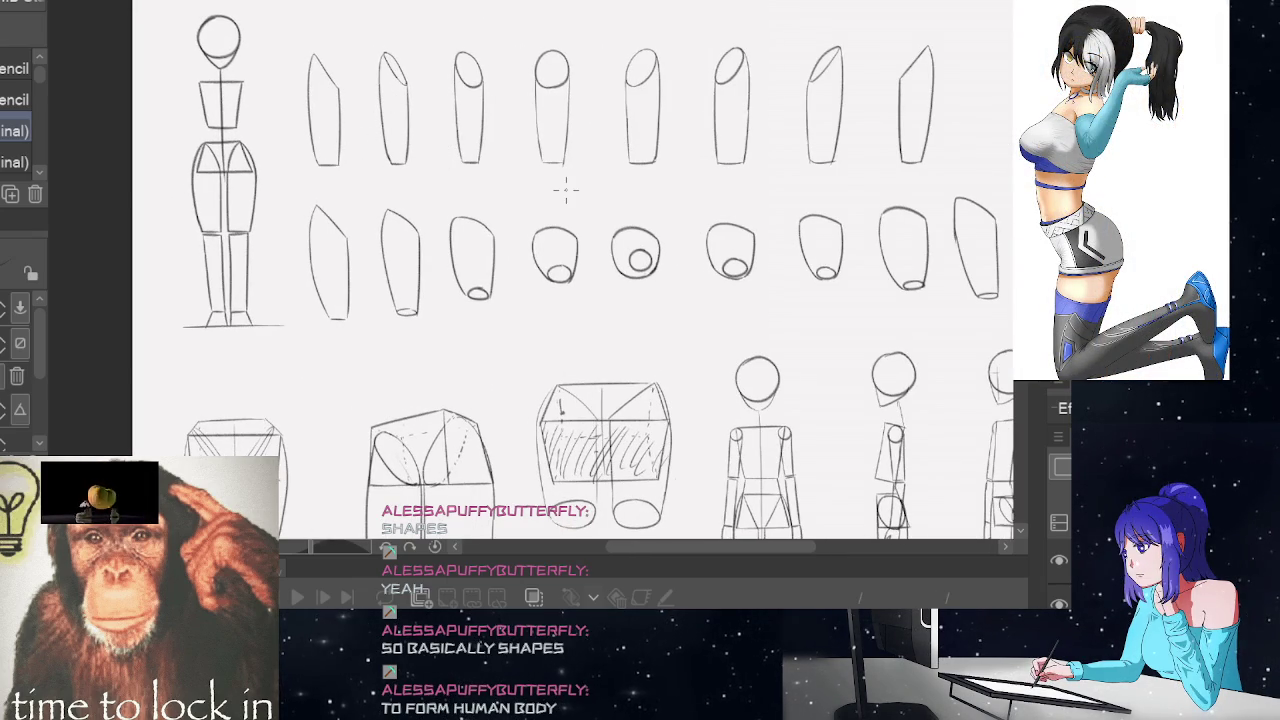
scroll(566, 190, "down", 2)
scroll(564, 190, "up", 1)
Keep zooming and panning to look over the rest of the figure and shape studies
scroll(562, 190, "up", 1)
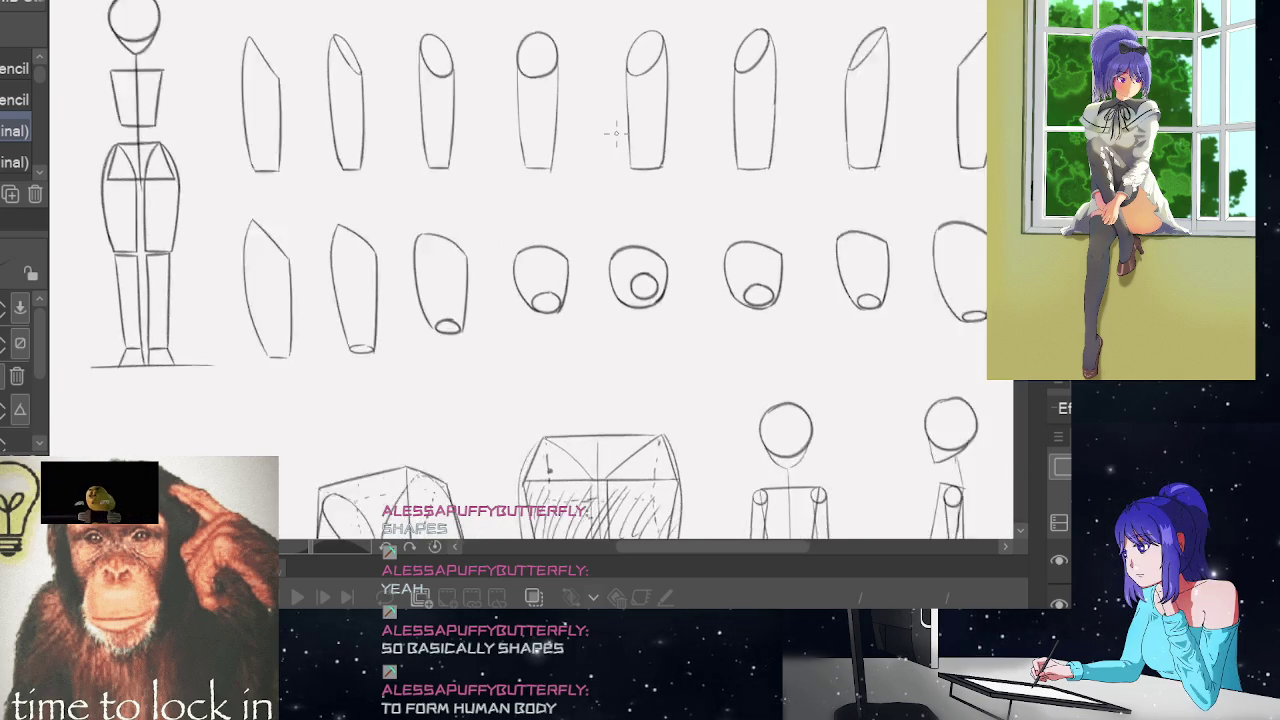
scroll(617, 131, "up", 1)
scroll(617, 131, "down", 1)
scroll(617, 131, "down", 1)
scroll(617, 131, "down", 1)
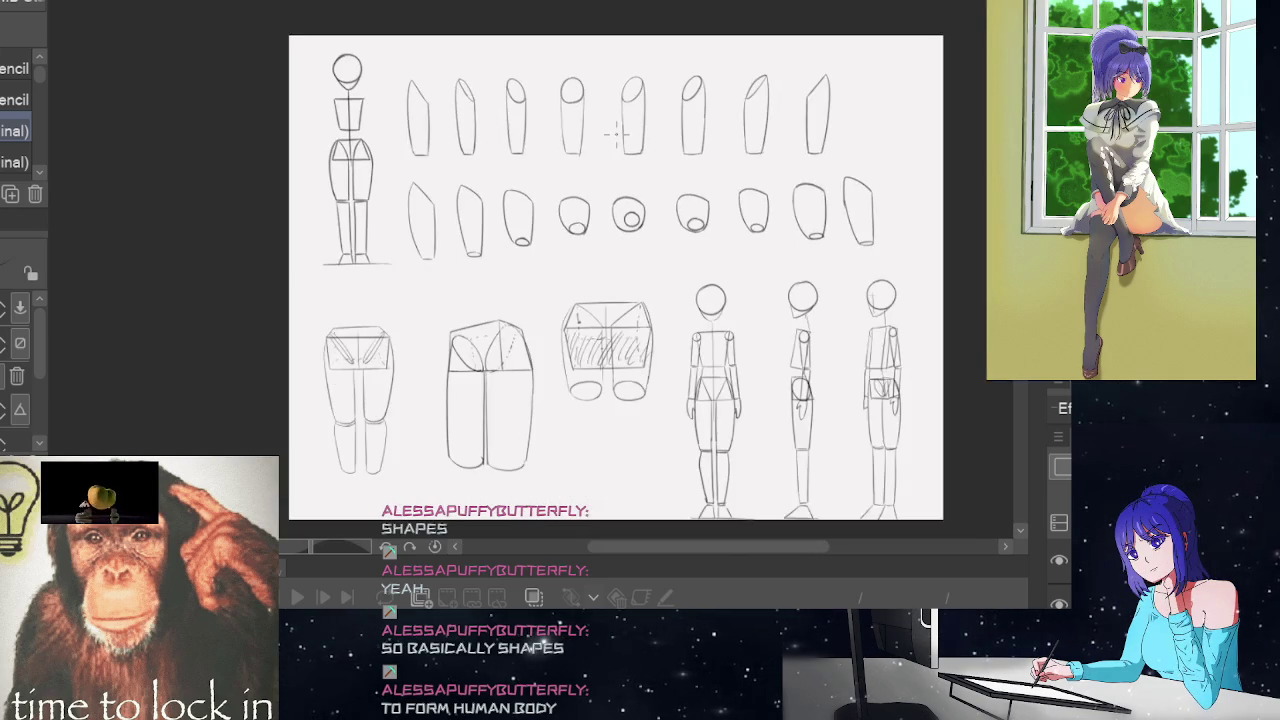
scroll(617, 131, "up", 1)
scroll(452, 182, "up", 1)
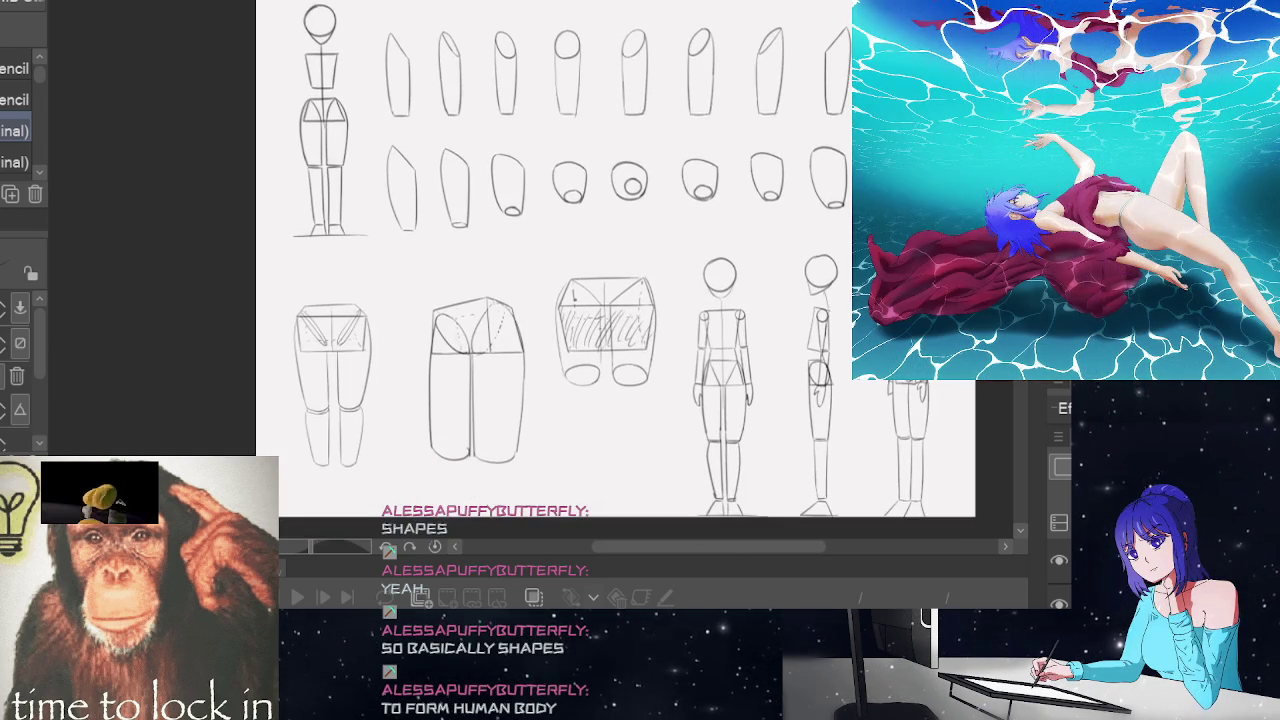
scroll(452, 182, "up", 1)
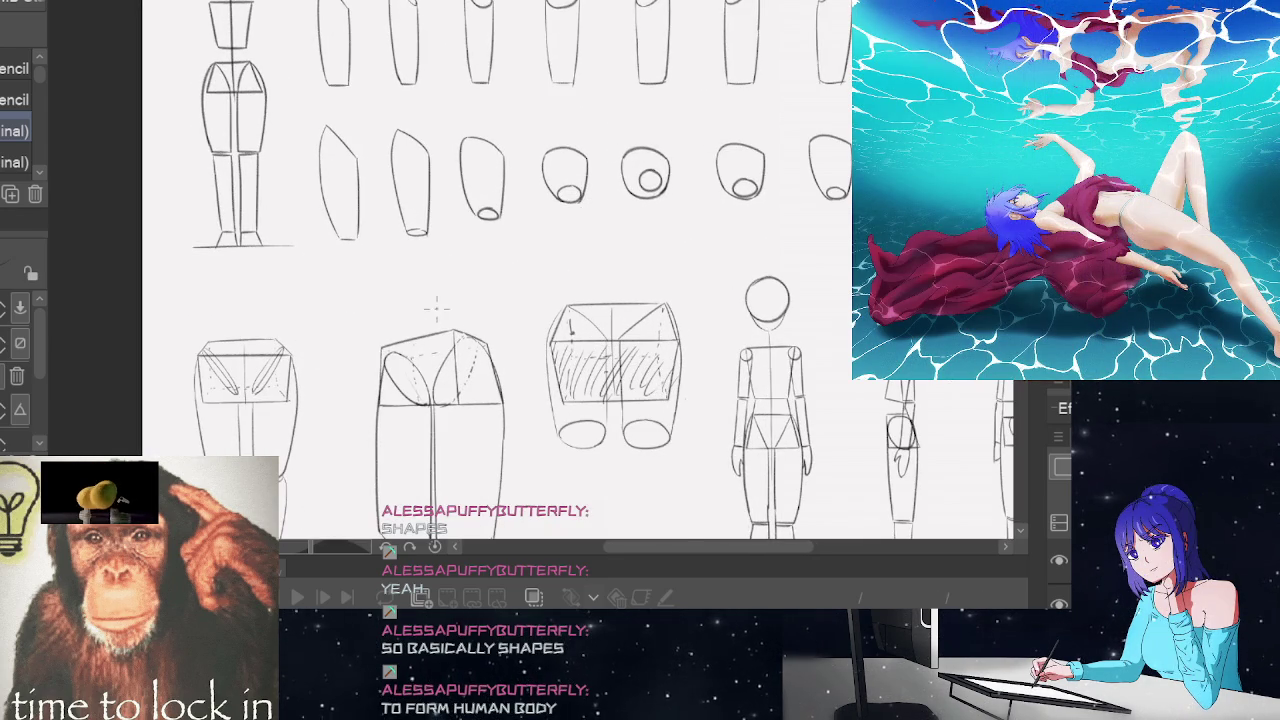
scroll(354, 363, "down", 1)
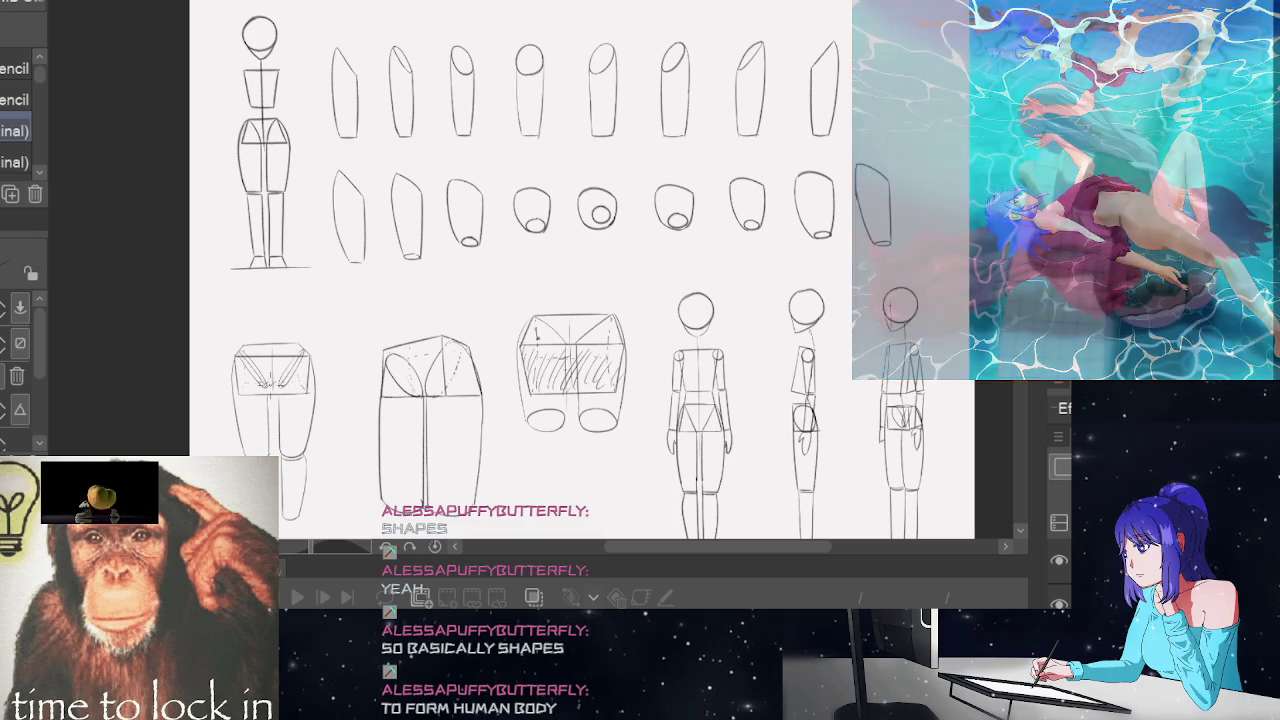
scroll(281, 400, "up", 1)
scroll(281, 400, "up", 1)
scroll(590, 270, "down", 1)
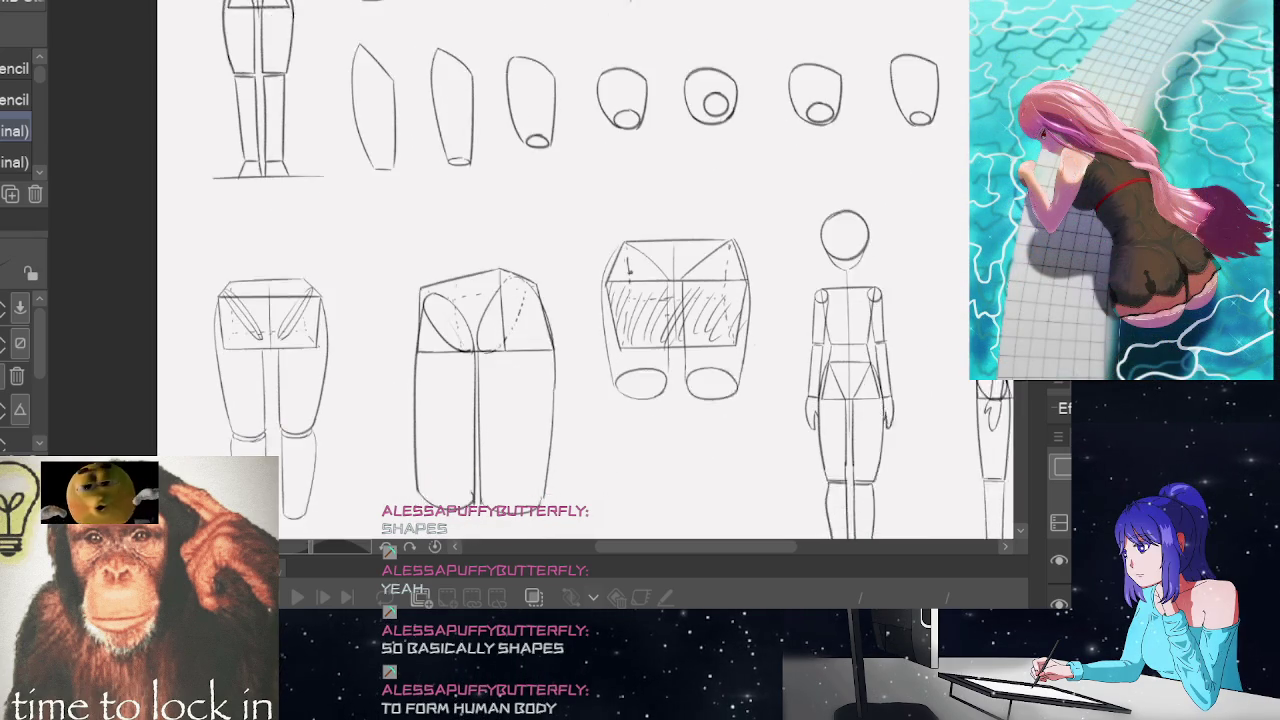
scroll(590, 270, "down", 2)
left_click_drag(656, 547, 652, 548)
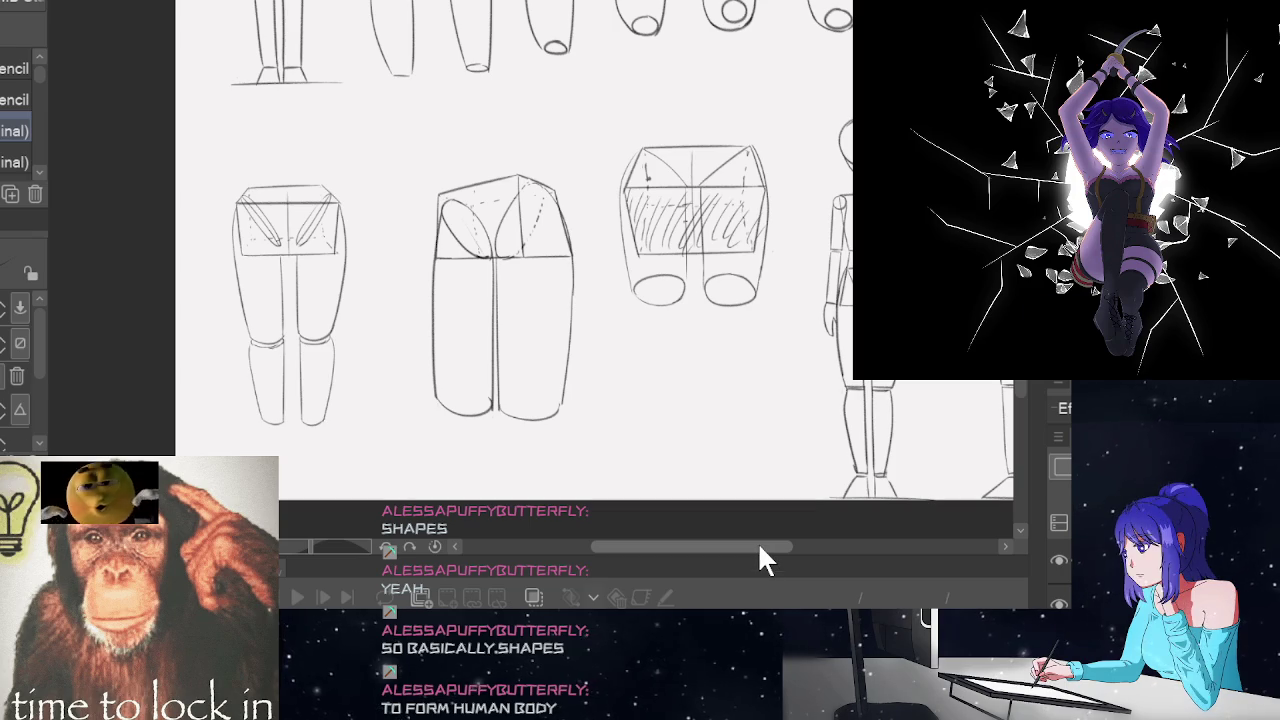
mouse_move(757, 548)
left_mouse_down()
mouse_move(834, 557)
mouse_move(755, 558)
left_mouse_up()
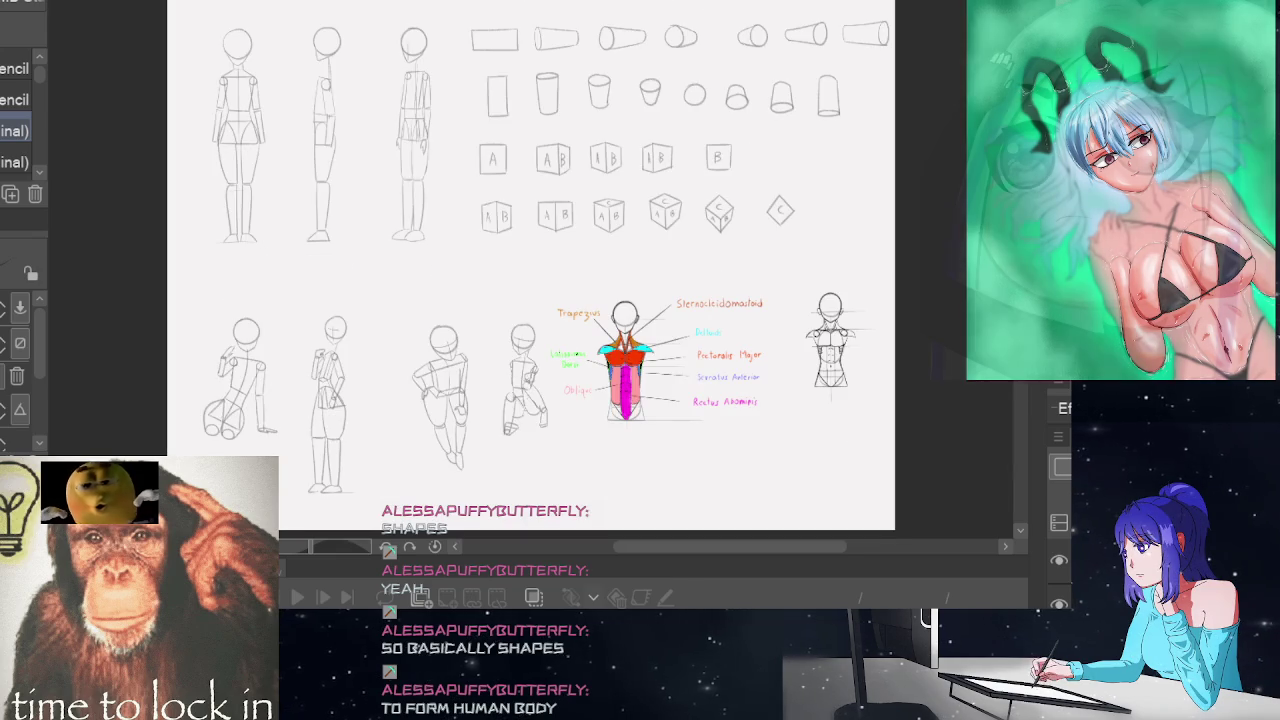
Fit the figure sheet to view, zoom in, and pan to the labelled torso muscle diagram
key("ctrl+0")
scroll(378, 130, "up", 1)
scroll(300, 130, "up", 2)
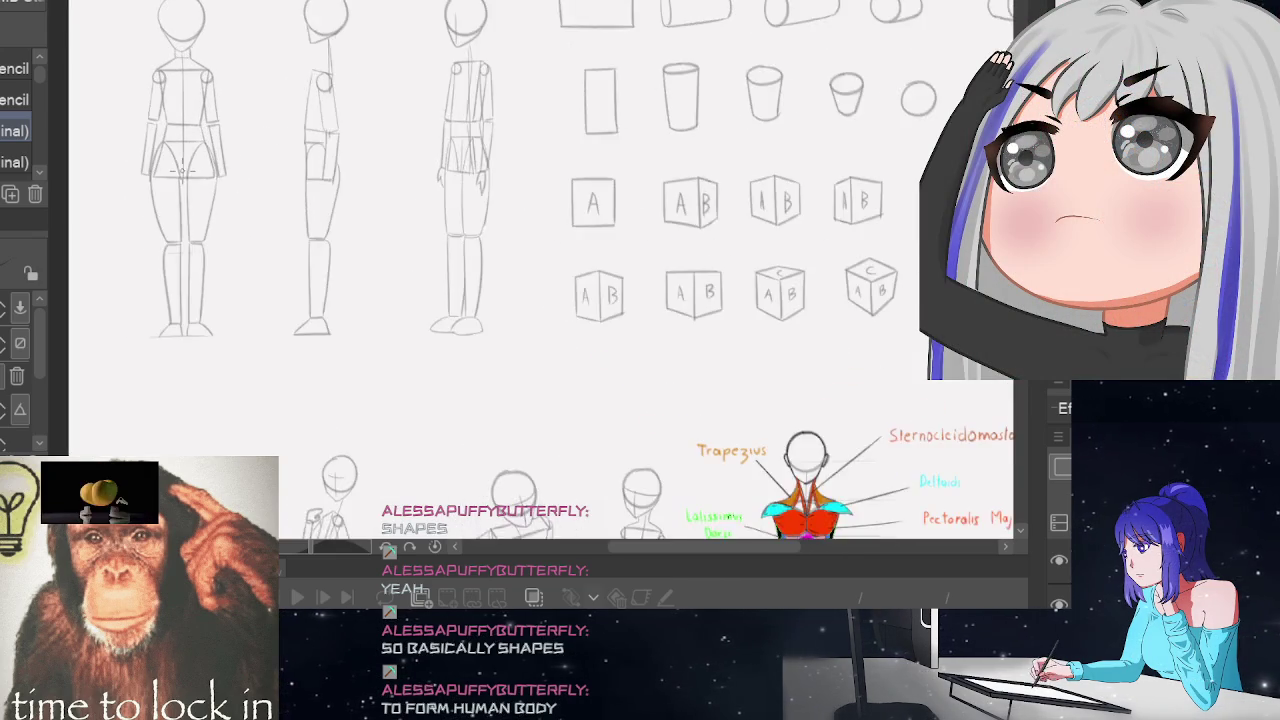
scroll(220, 145, "up", 2)
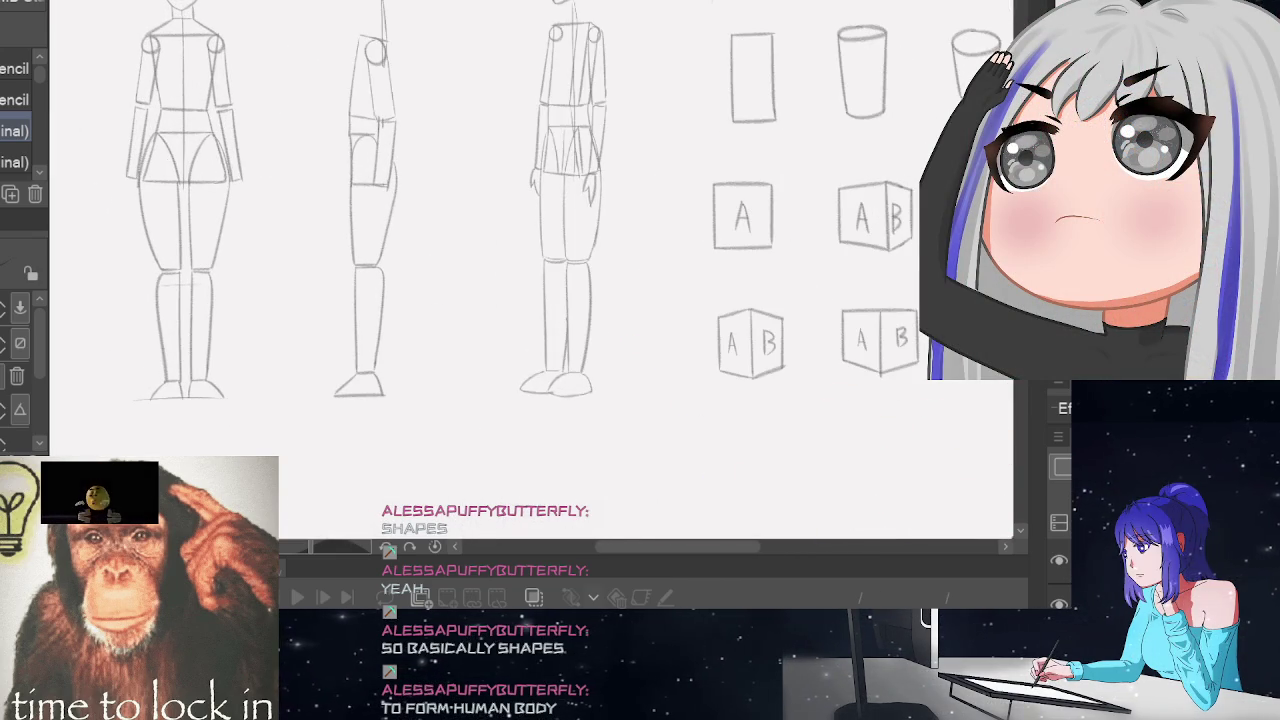
left_click_drag(598, 321, 598, 455)
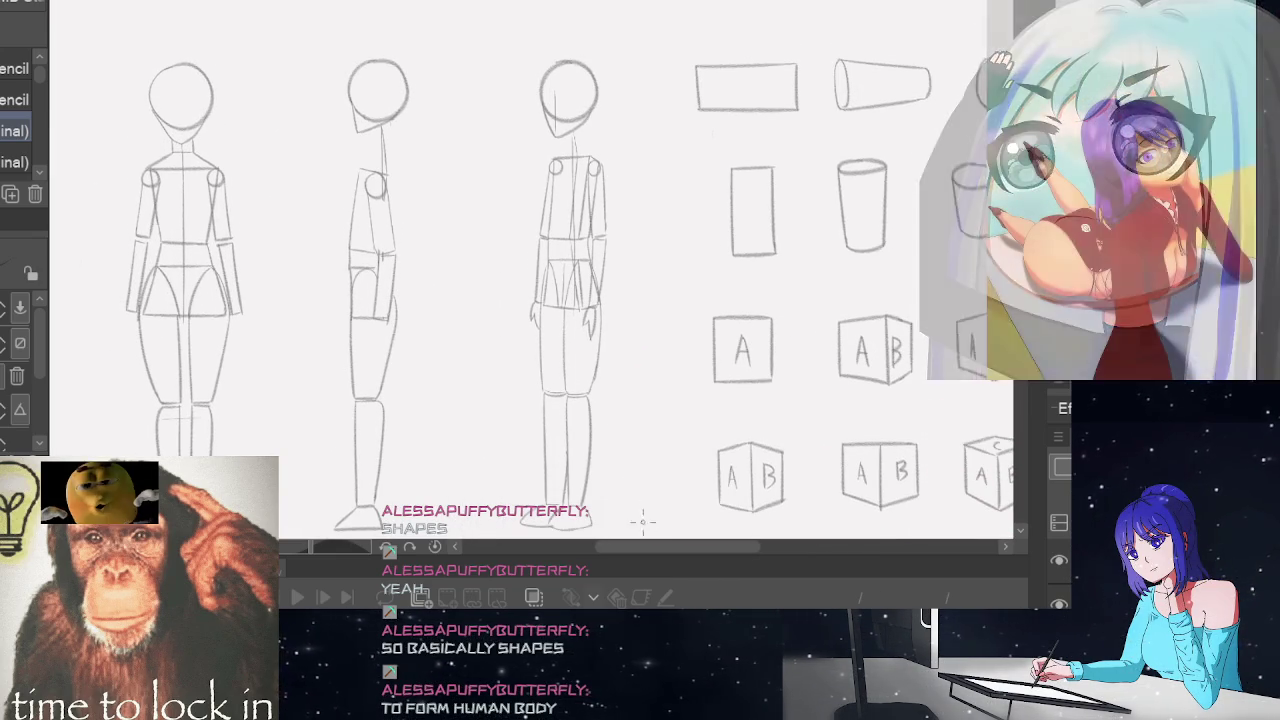
left_click_drag(641, 544, 749, 548)
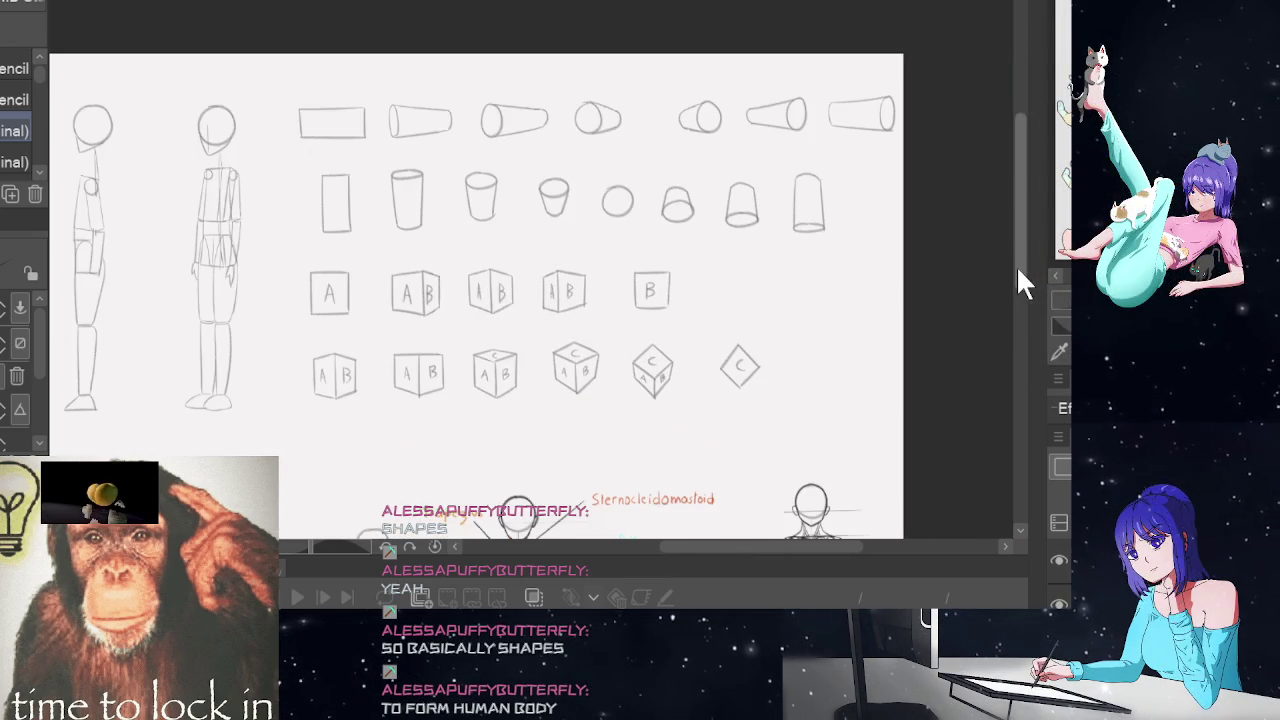
left_click_drag(1018, 270, 1014, 391)
left_click_drag(750, 546, 705, 550)
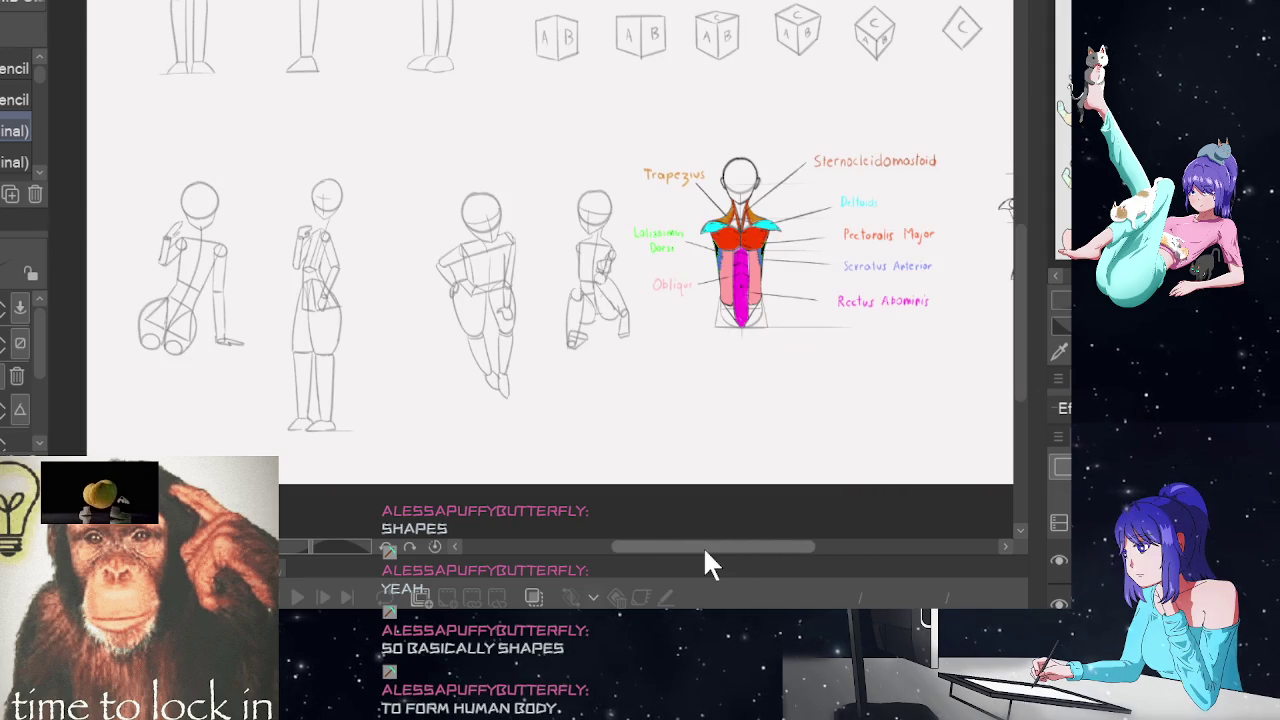
scroll(248, 295, "up", 3)
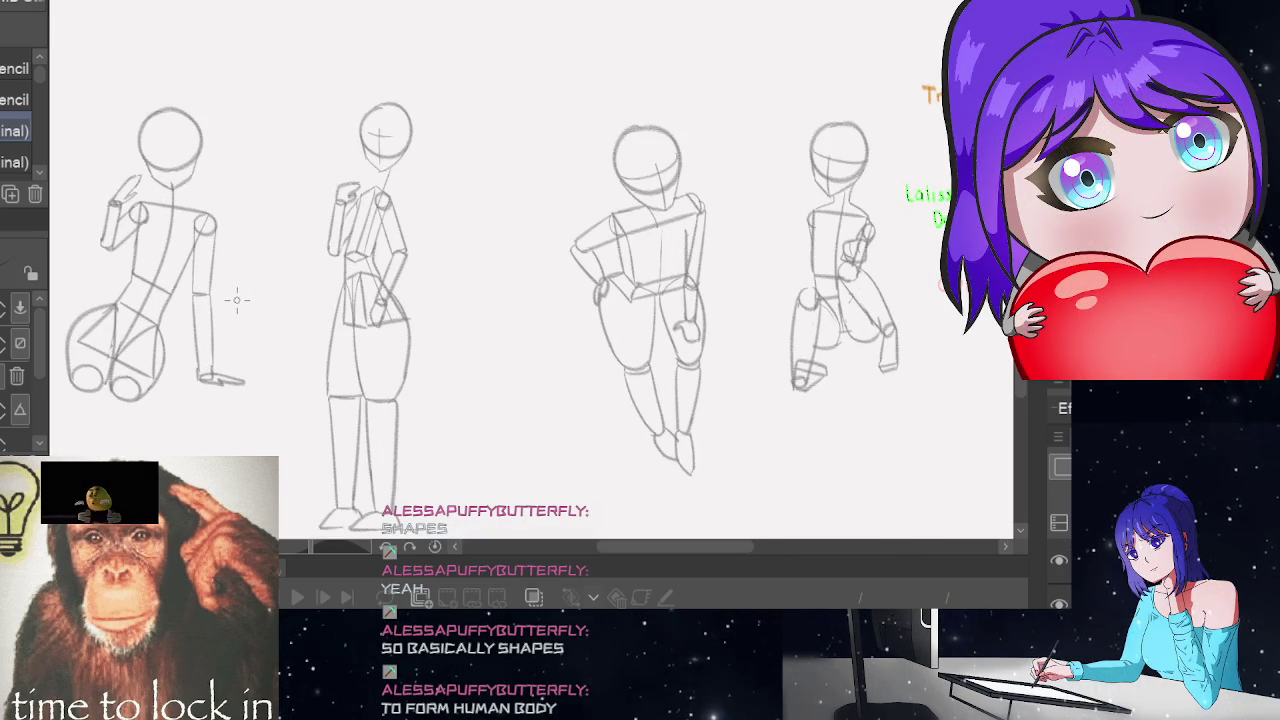
scroll(197, 297, "down", 2)
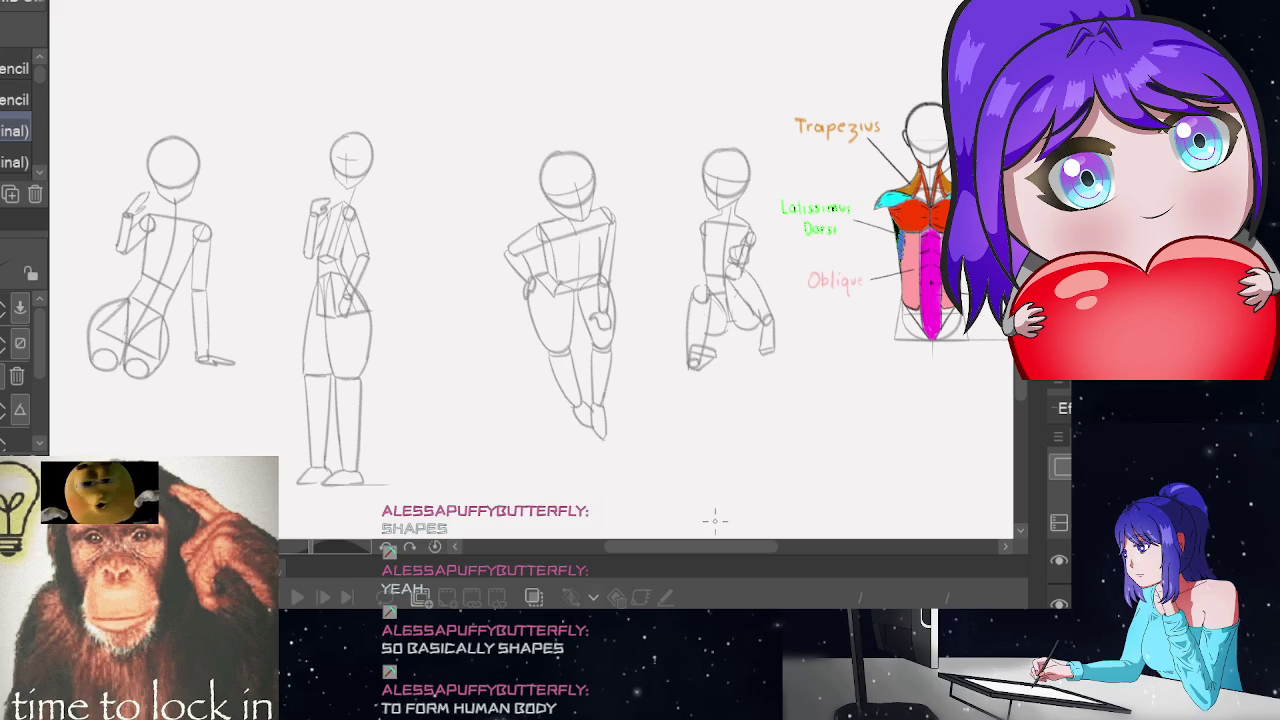
left_click_drag(665, 546, 670, 547)
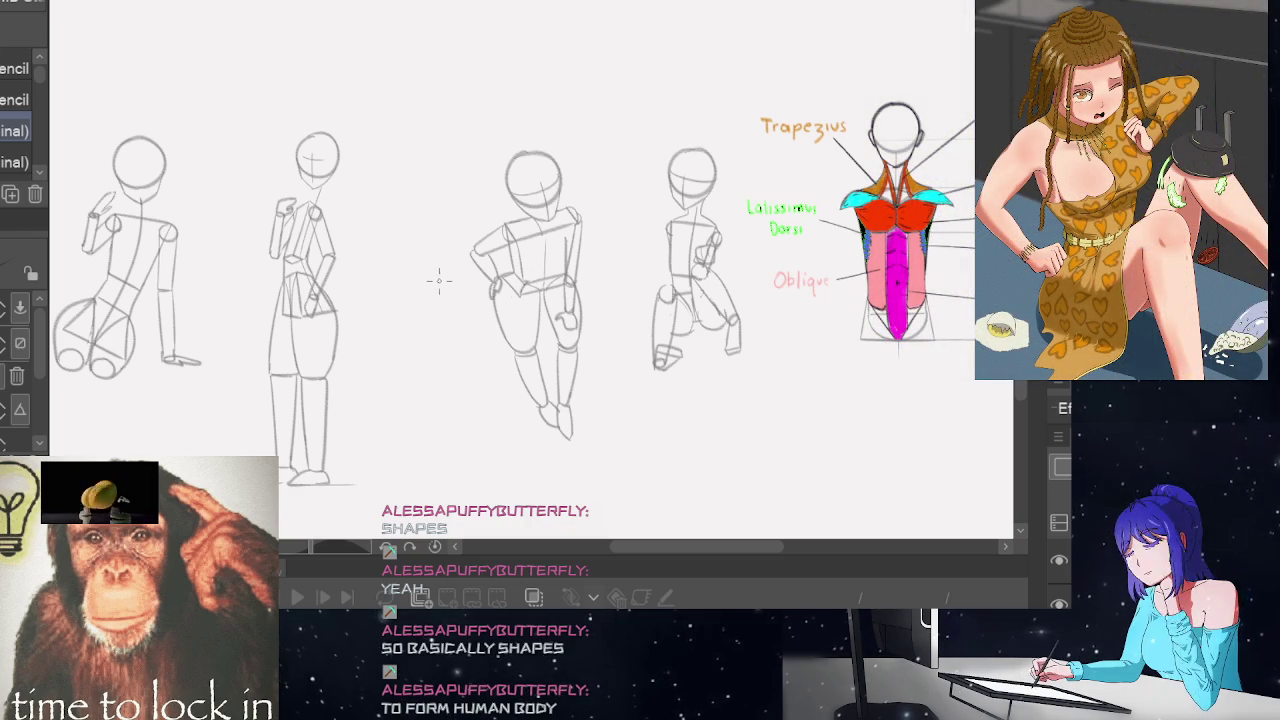
left_click_drag(673, 548, 759, 556)
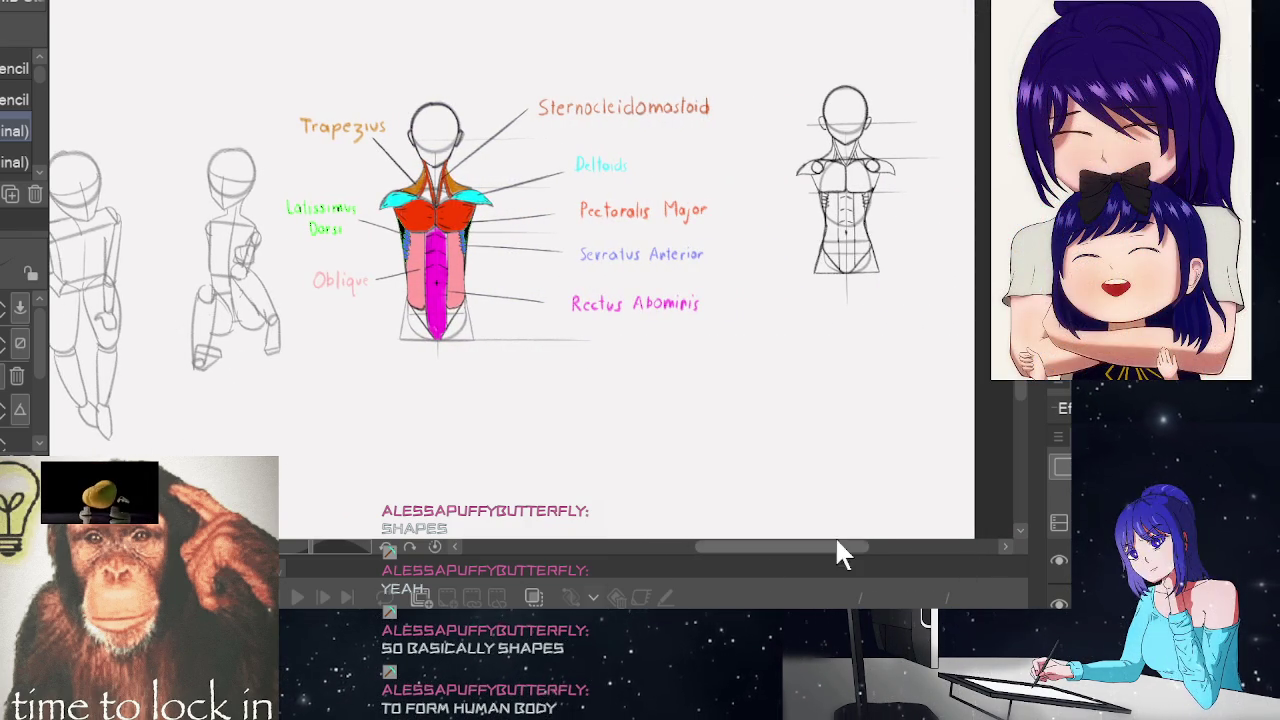
left_click_drag(835, 546, 805, 546)
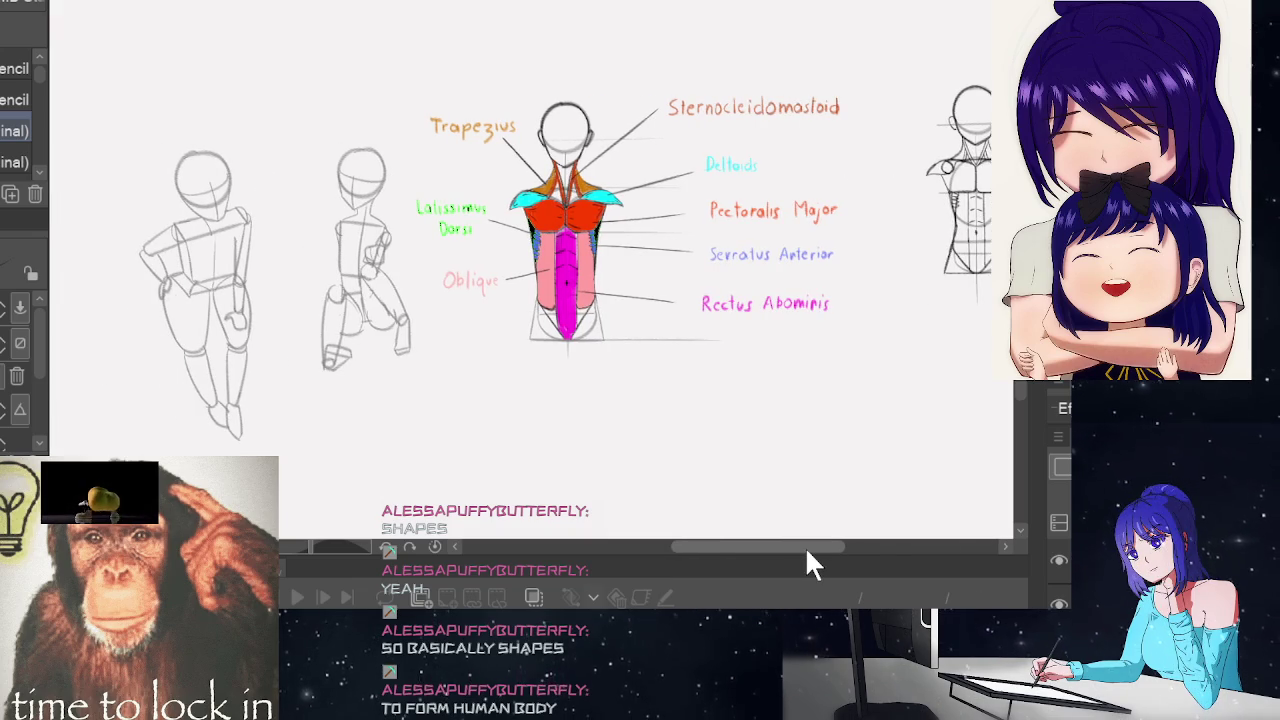
left_click_drag(805, 546, 815, 548)
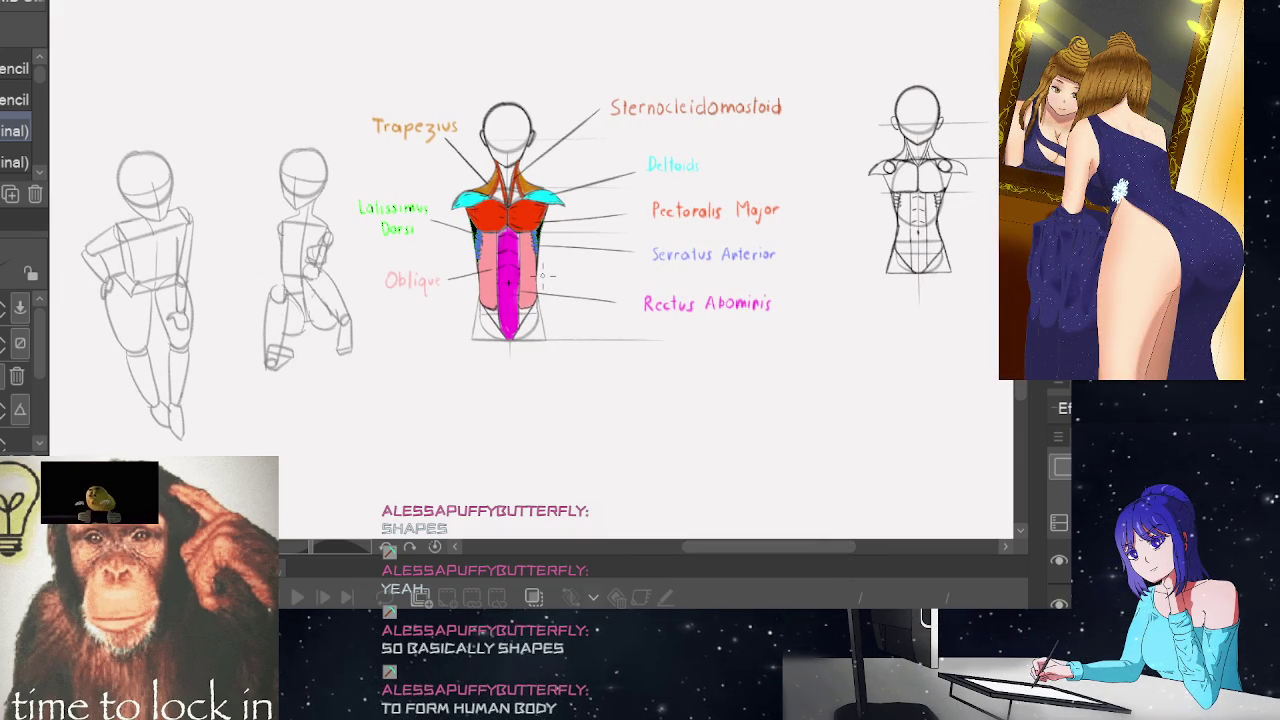
scroll(542, 275, "up", 3)
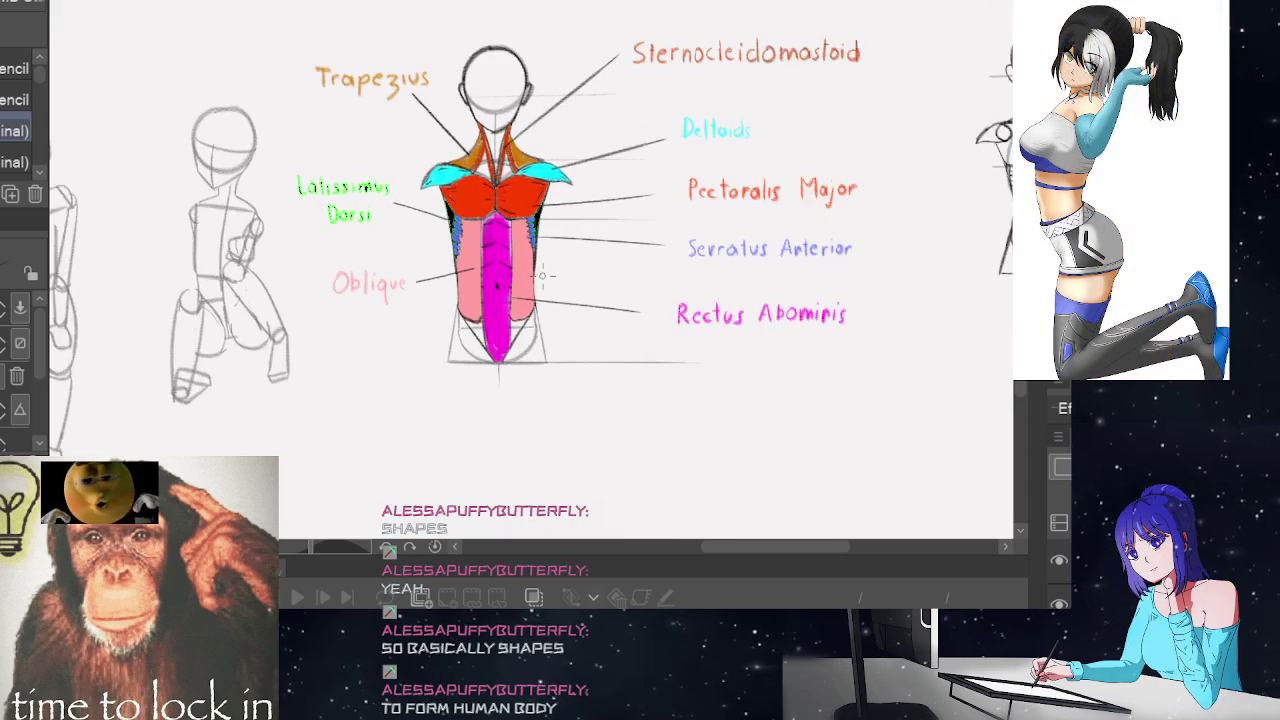
scroll(530, 270, "up", 2)
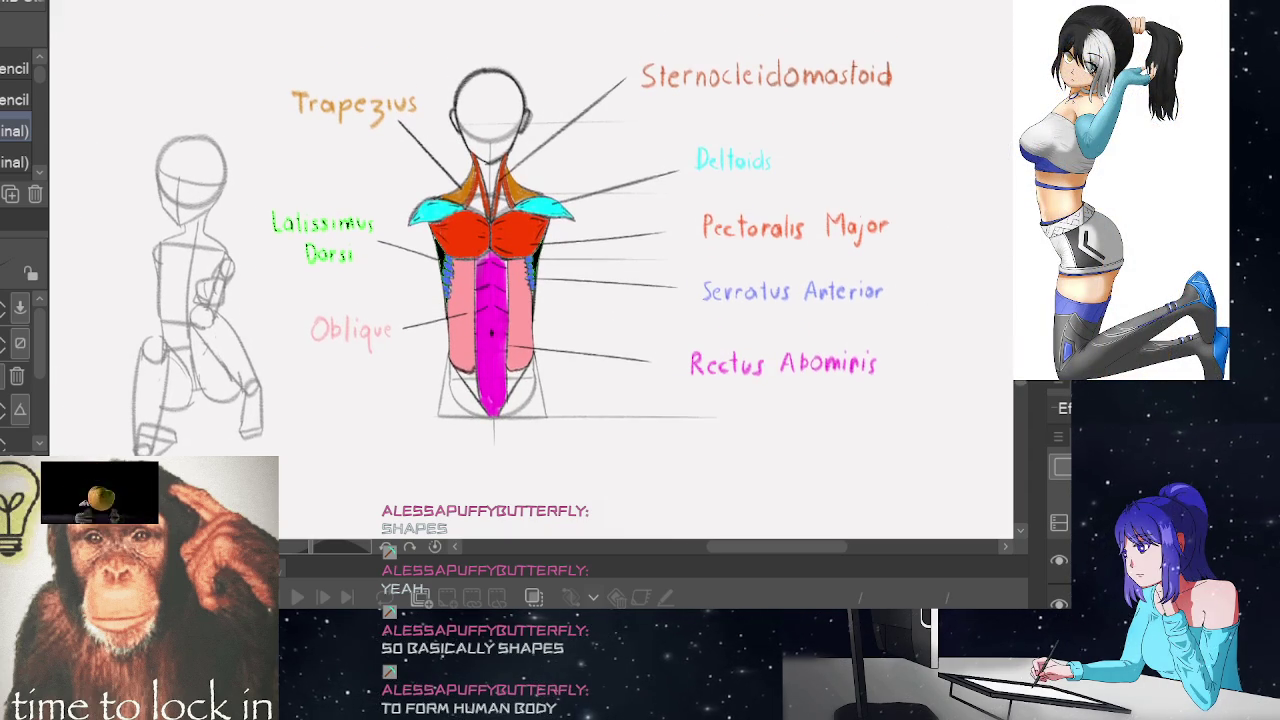
scroll(846, 261, "up", 1)
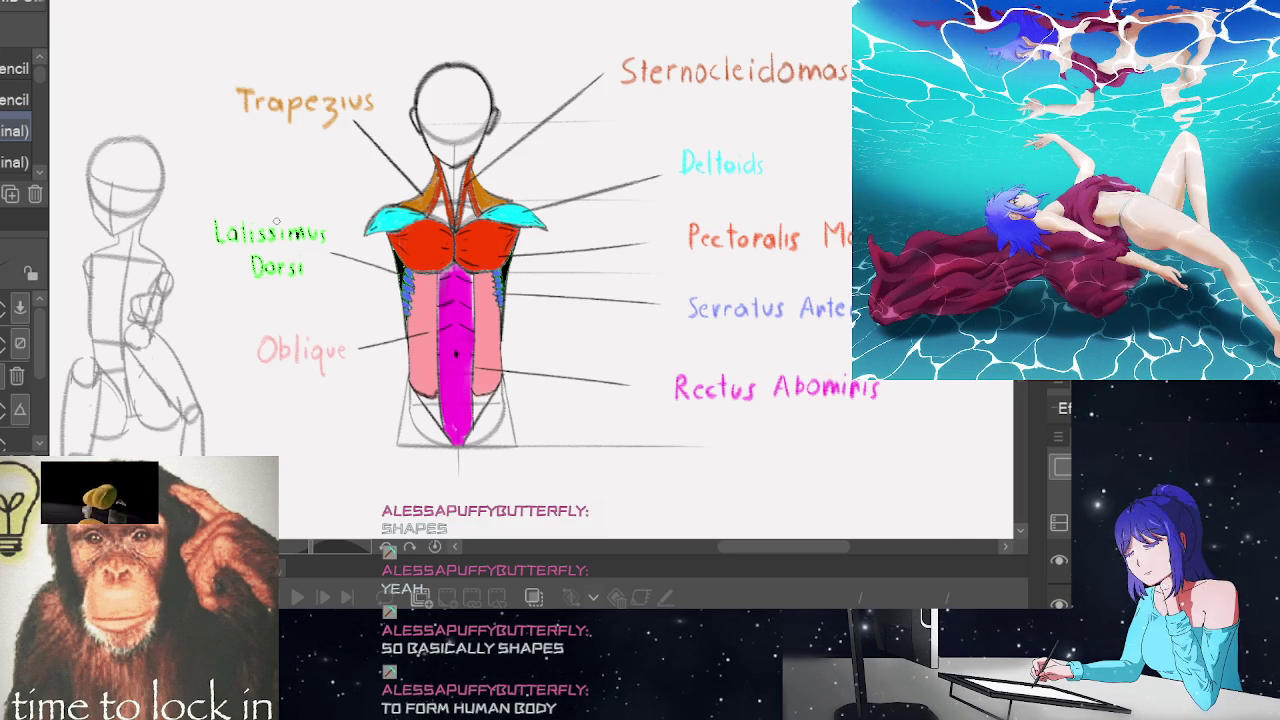
scroll(413, 280, "down", 2)
scroll(452, 282, "down", 2)
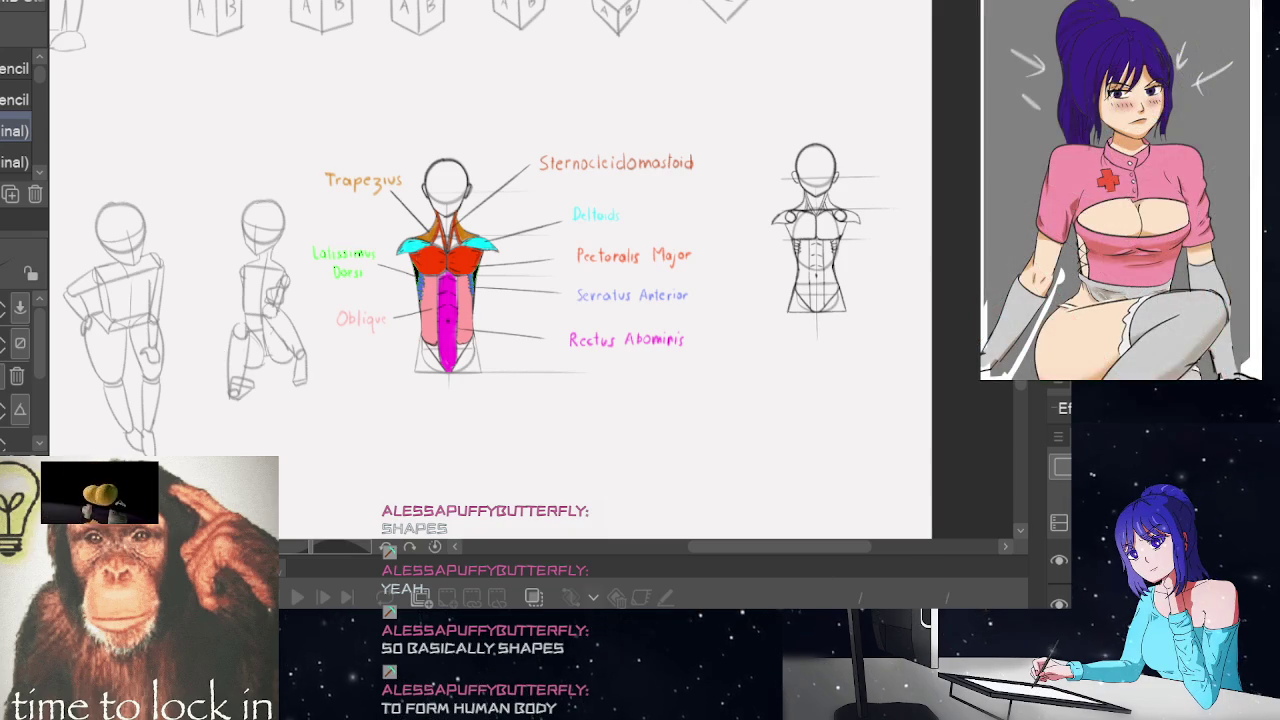
Zoom in and pan across the arm muscle diagram
scroll(572, 104, "up", 3)
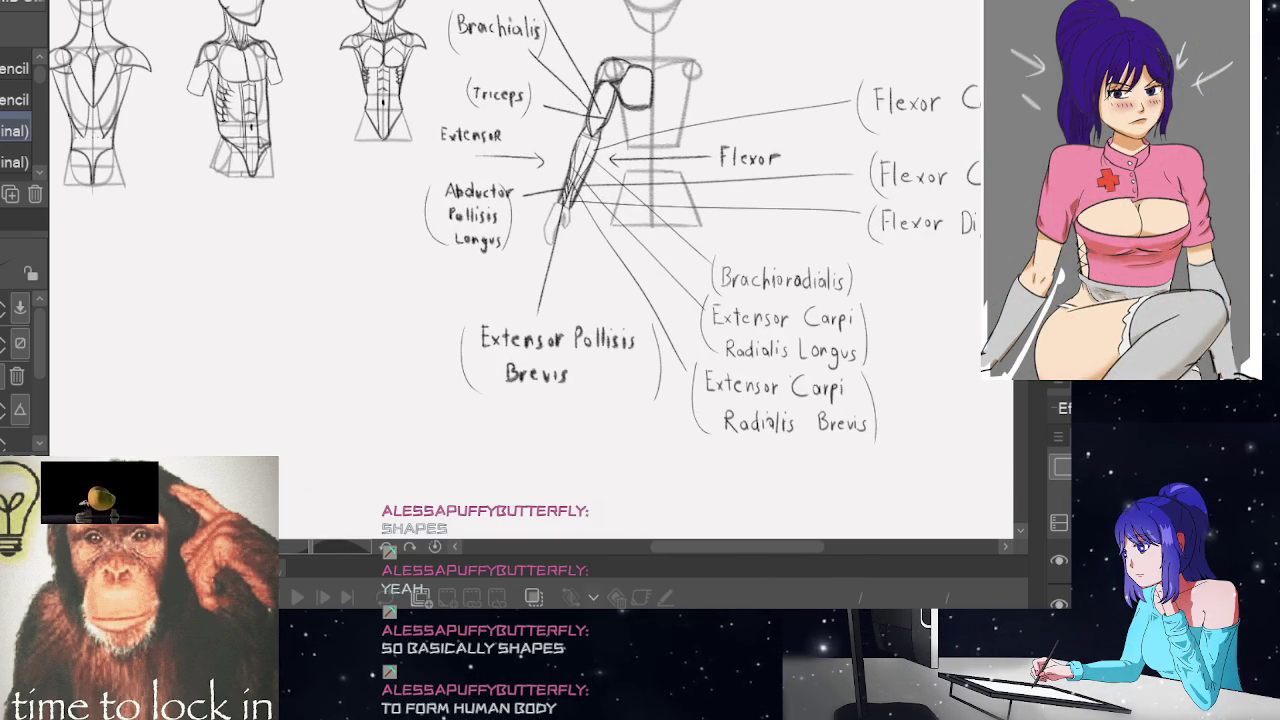
scroll(640, 250, "up", 2)
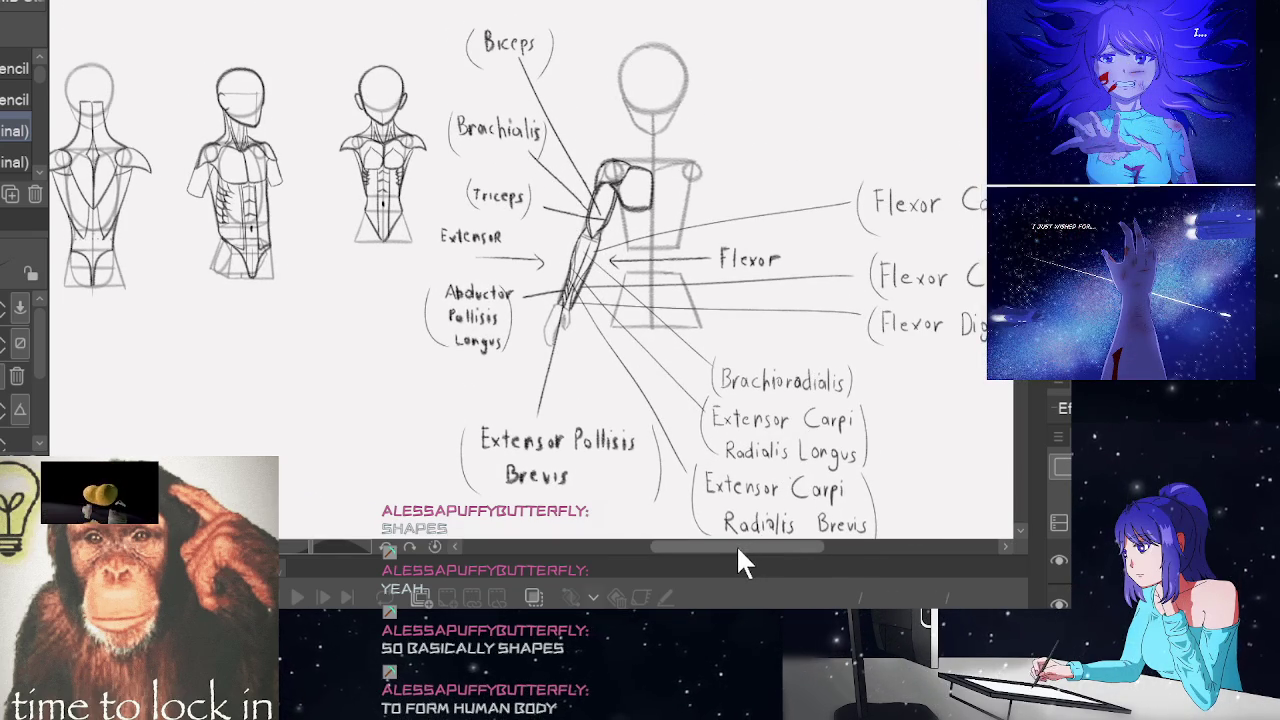
left_click_drag(738, 548, 710, 544)
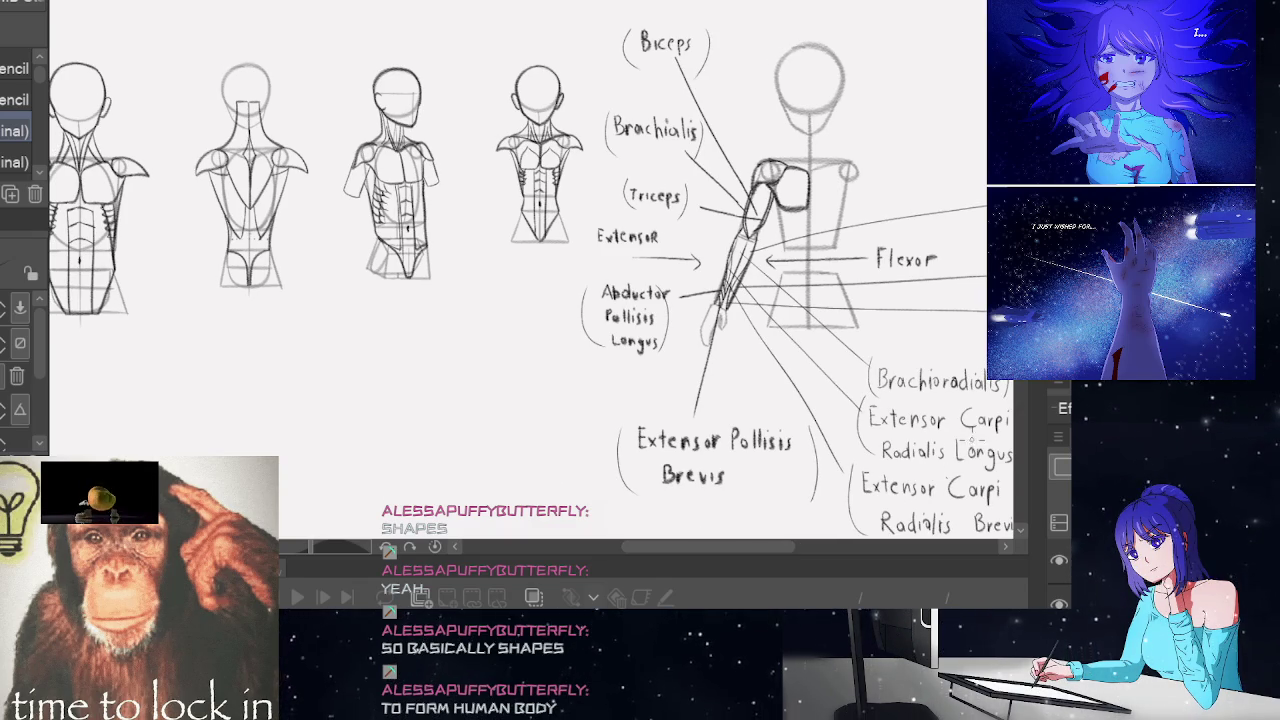
left_click_drag(755, 543, 763, 545)
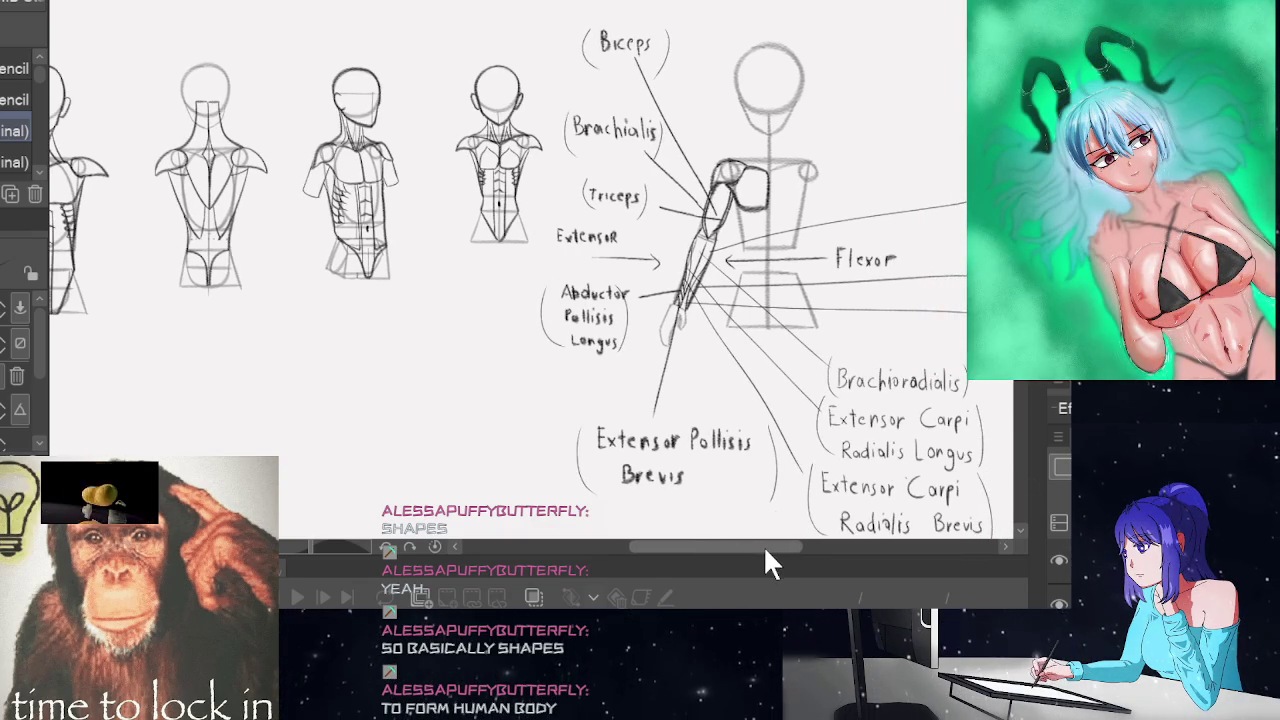
scroll(765, 222, "up", 2)
scroll(765, 222, "up", 1)
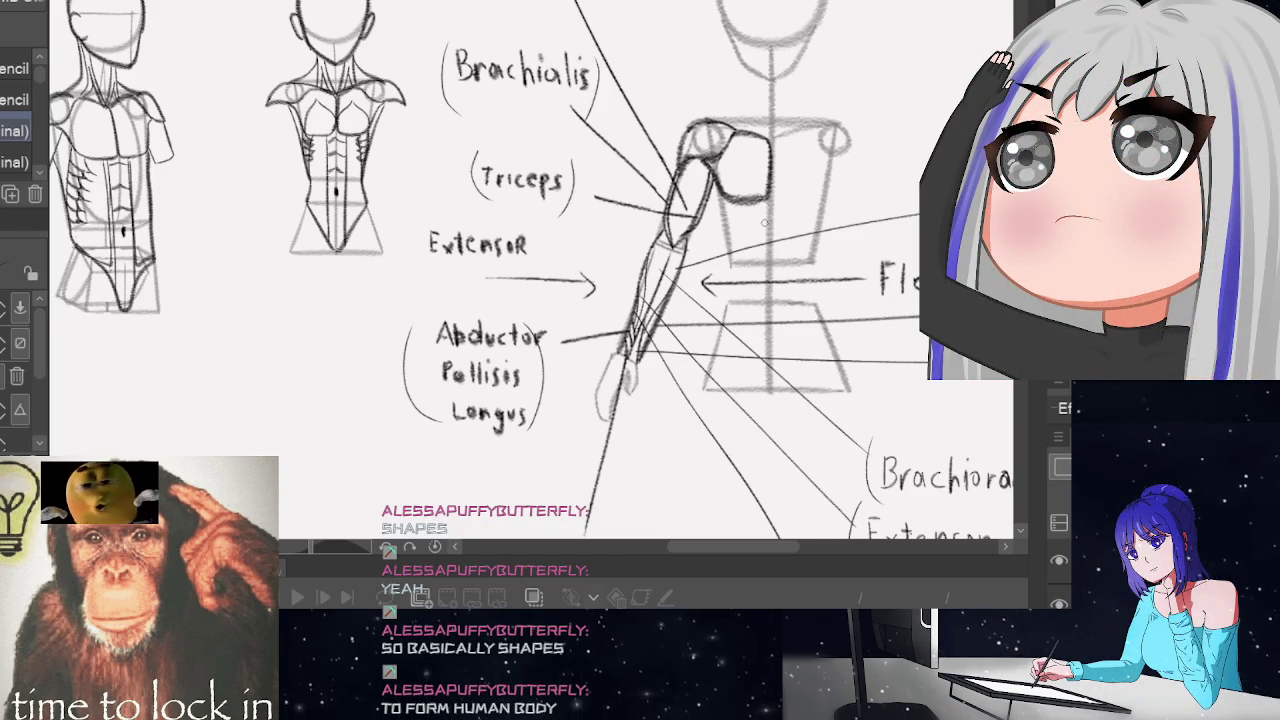
Zoom out and back in to look over the whole muscle study
scroll(765, 222, "down", 1)
scroll(765, 222, "down", 2)
scroll(765, 222, "down", 1)
scroll(765, 222, "down", 1)
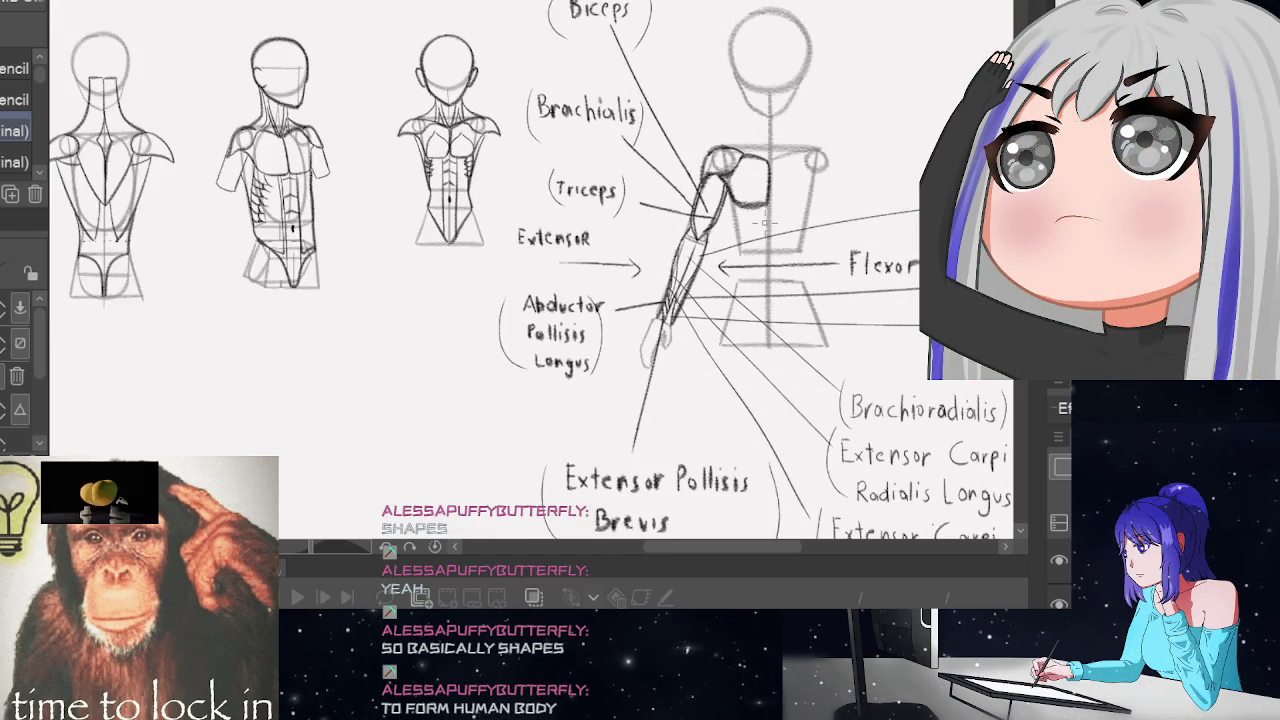
scroll(765, 224, "down", 1)
scroll(765, 224, "down", 1)
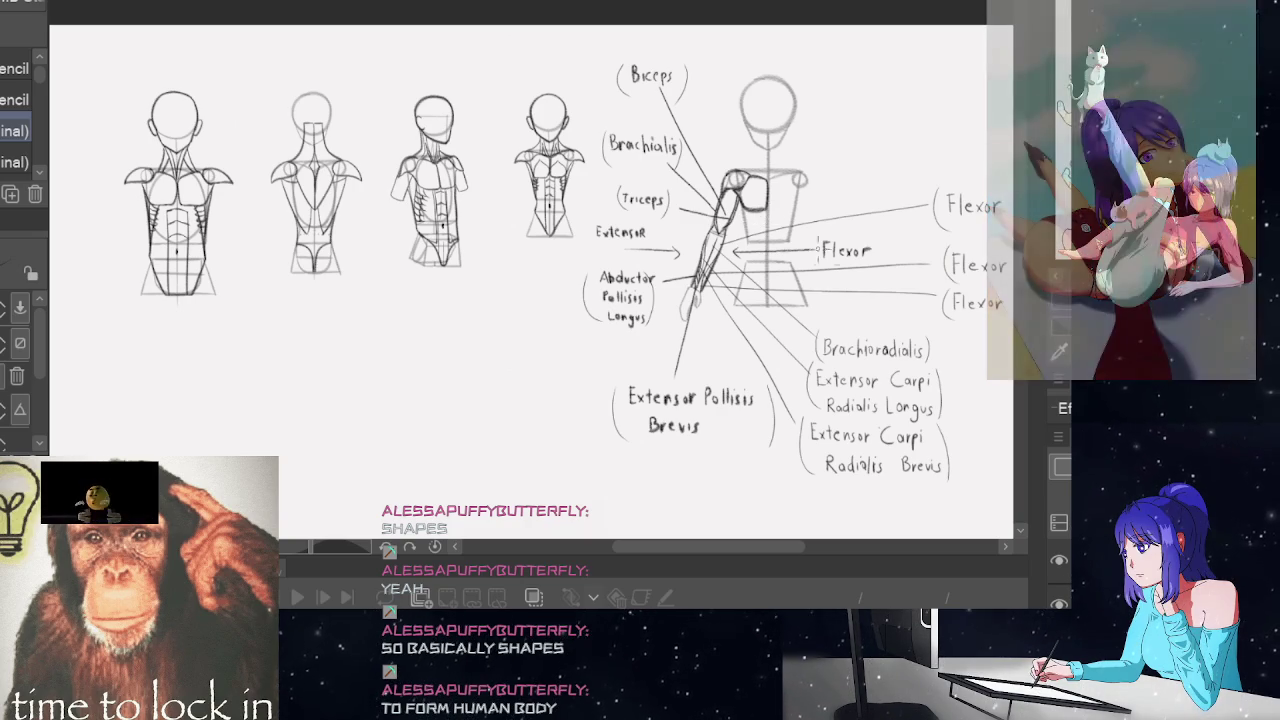
scroll(889, 450, "up", 1)
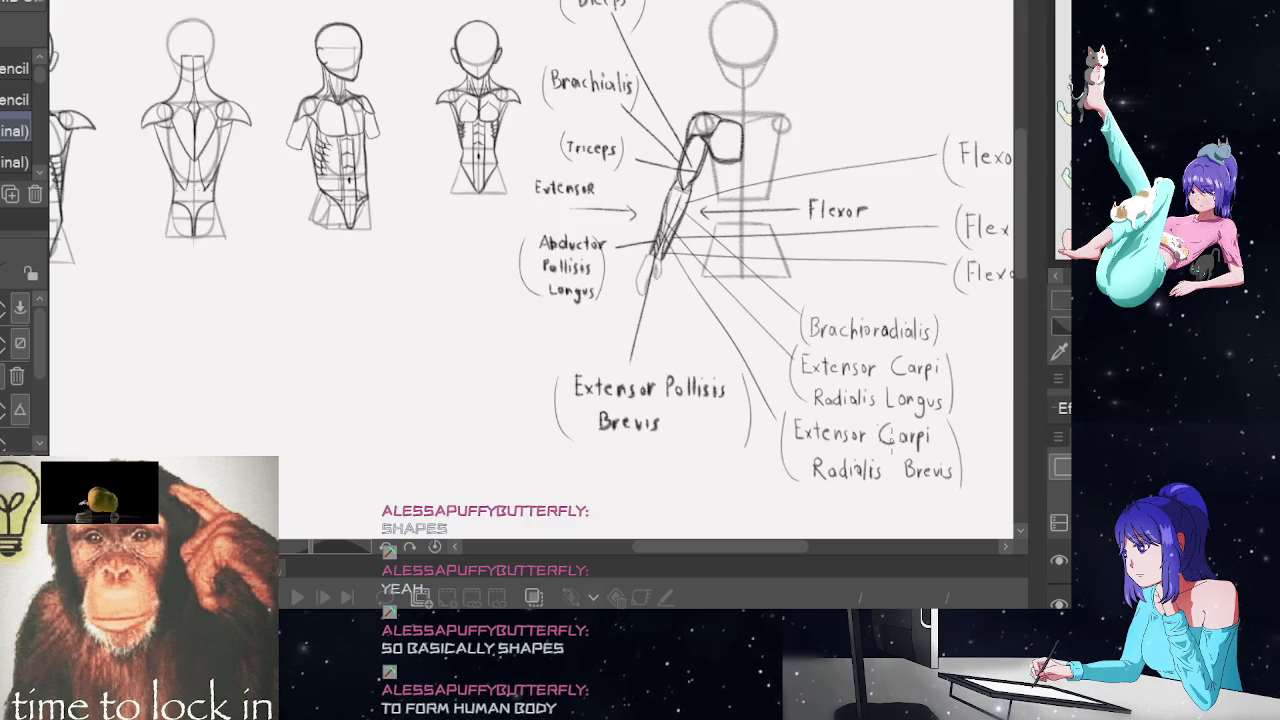
scroll(889, 450, "up", 1)
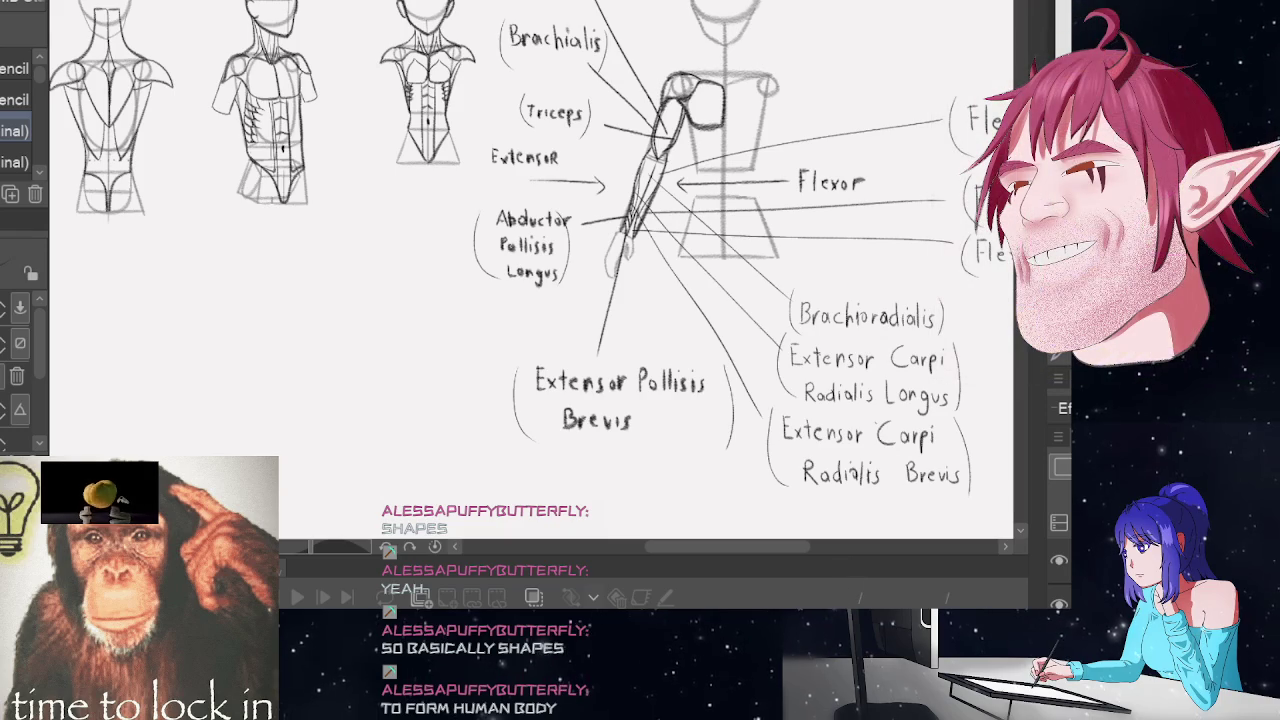
scroll(611, 352, "up", 5)
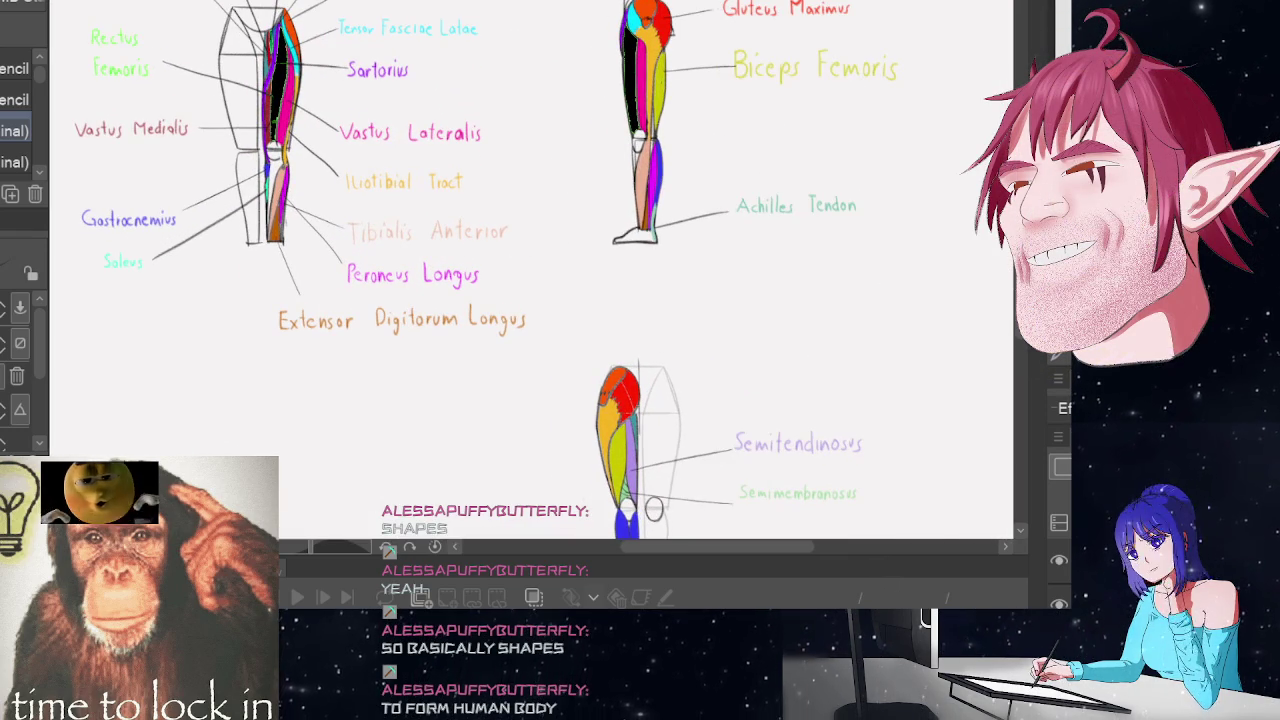
Bring the back-view leg labelled Semitendinosus and Semimembranosus into view
scroll(470, 256, "up", 2)
scroll(530, 270, "down", 1)
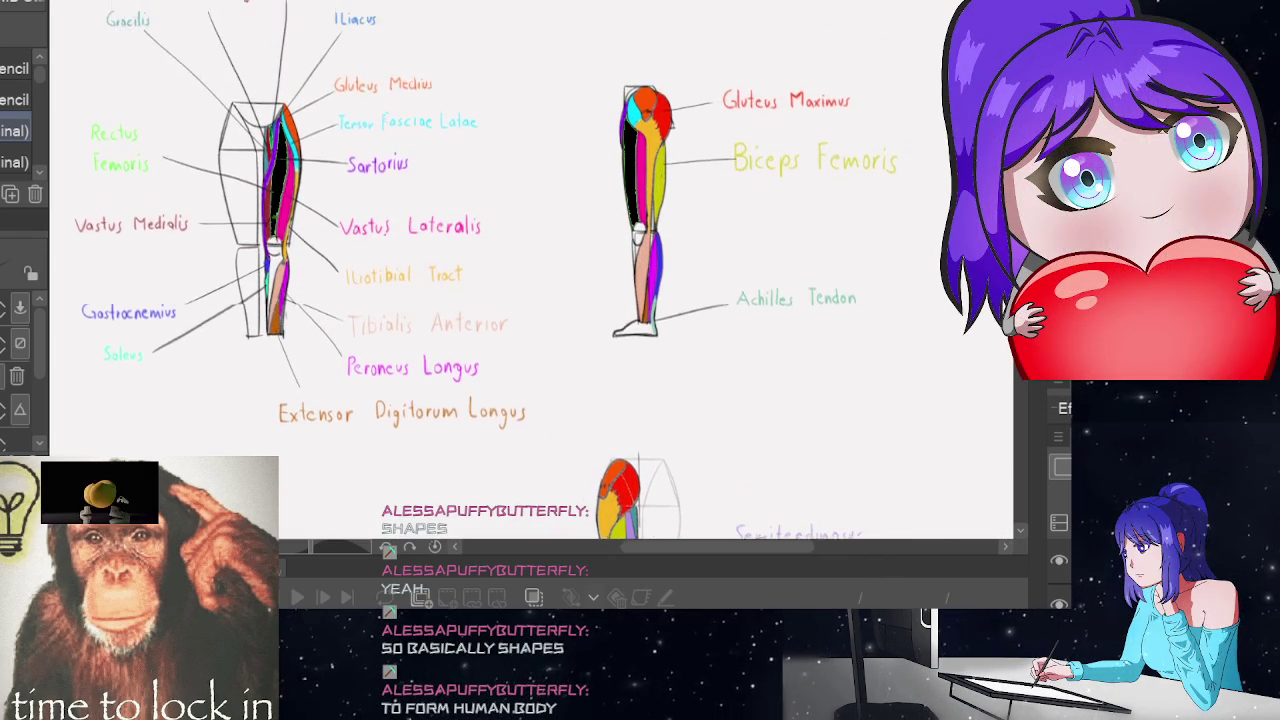
scroll(530, 270, "up", 4)
scroll(530, 270, "down", 1)
scroll(530, 270, "down", 2)
scroll(653, 368, "down", 3)
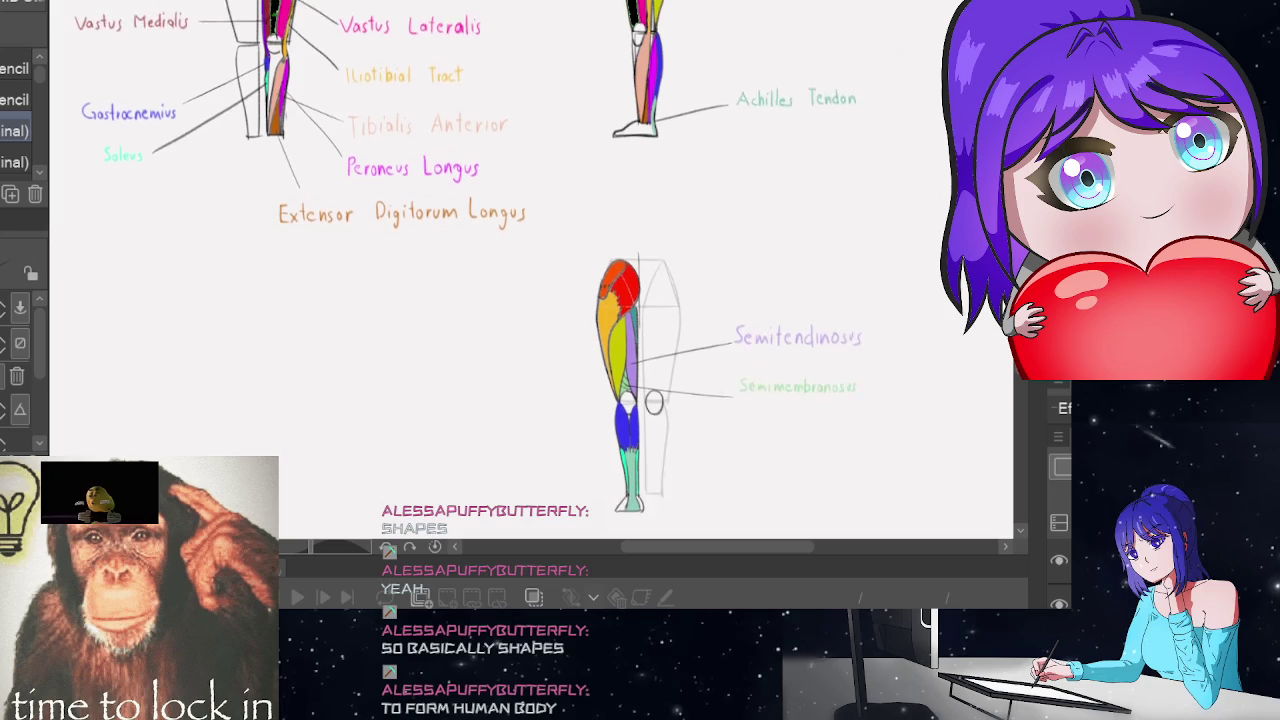
scroll(653, 368, "down", 1)
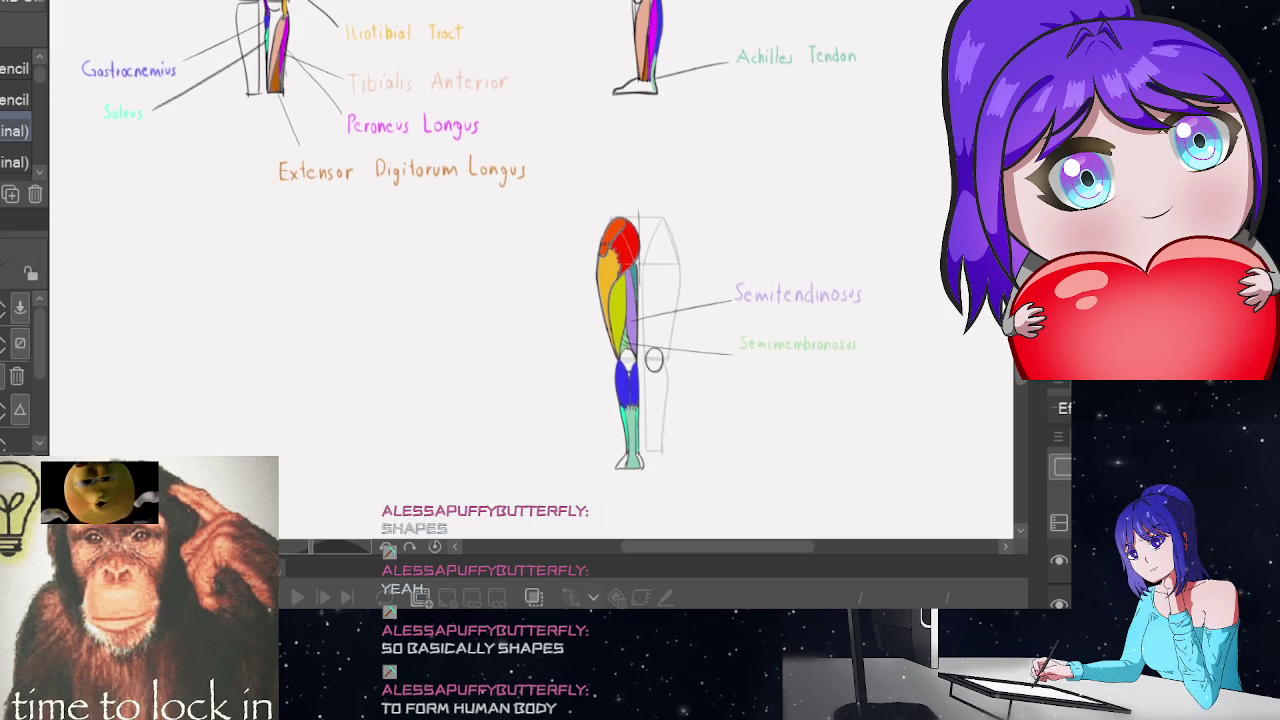
scroll(530, 270, "up", 3)
scroll(530, 270, "up", 4)
scroll(530, 270, "down", 8)
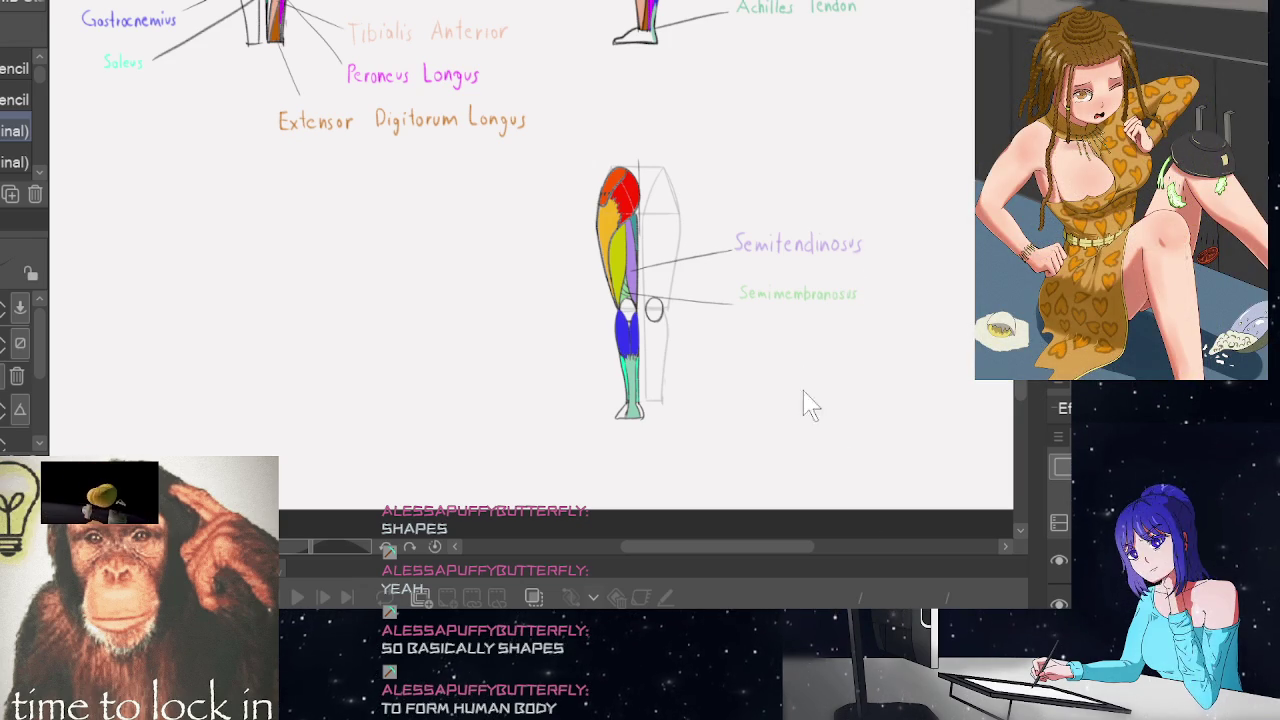
Switch to the body-reference figure sheet and zoom in and out on it
key("ctrl+Tab")
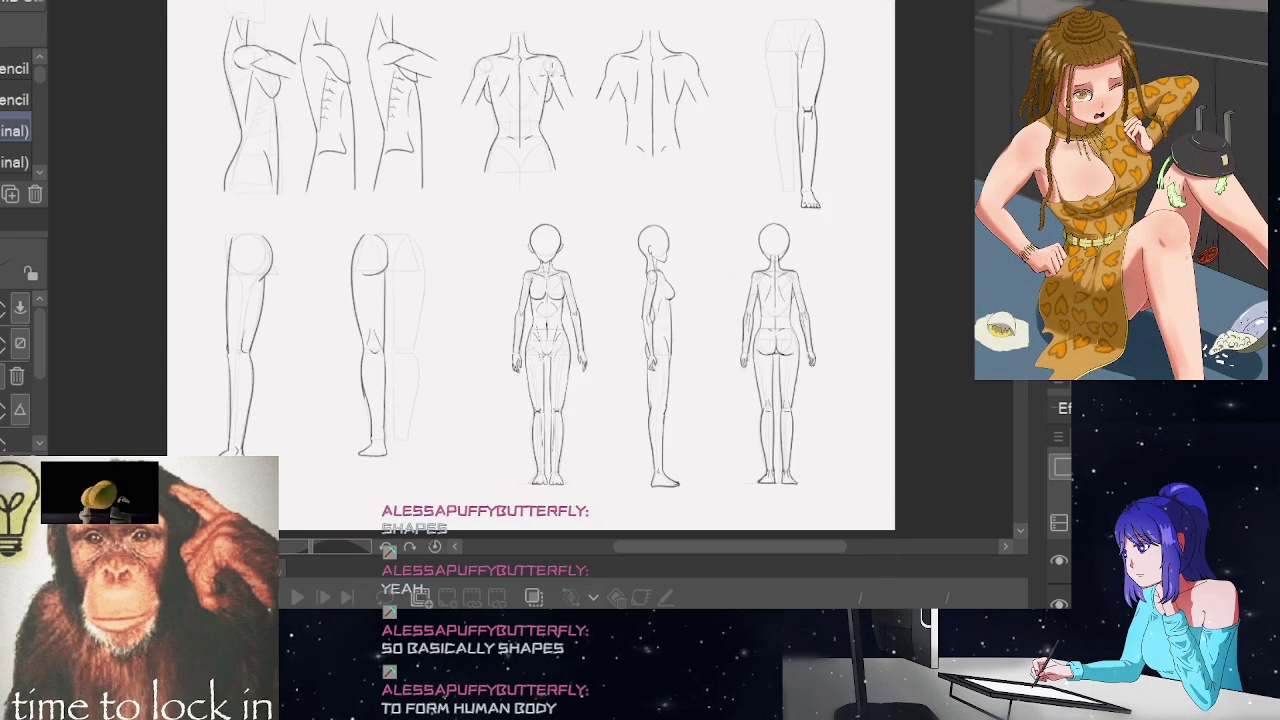
scroll(530, 270, "up", 2)
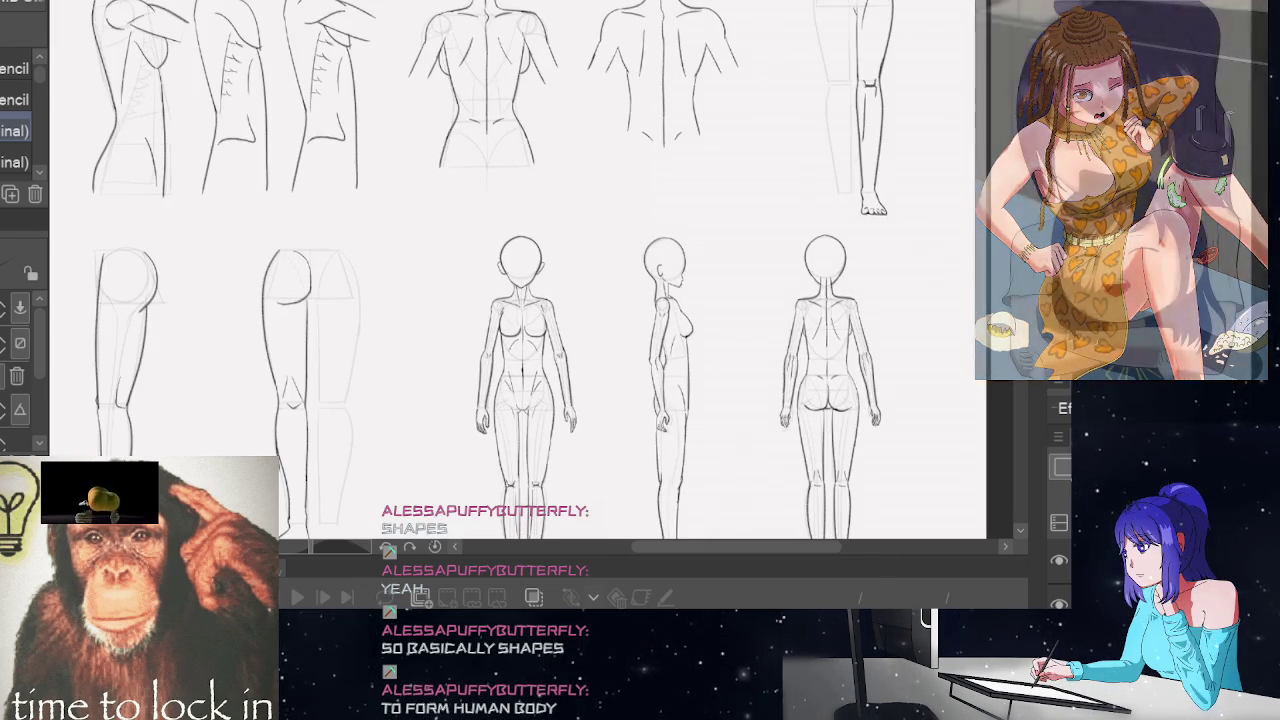
scroll(517, 270, "up", 2)
scroll(517, 270, "up", 2)
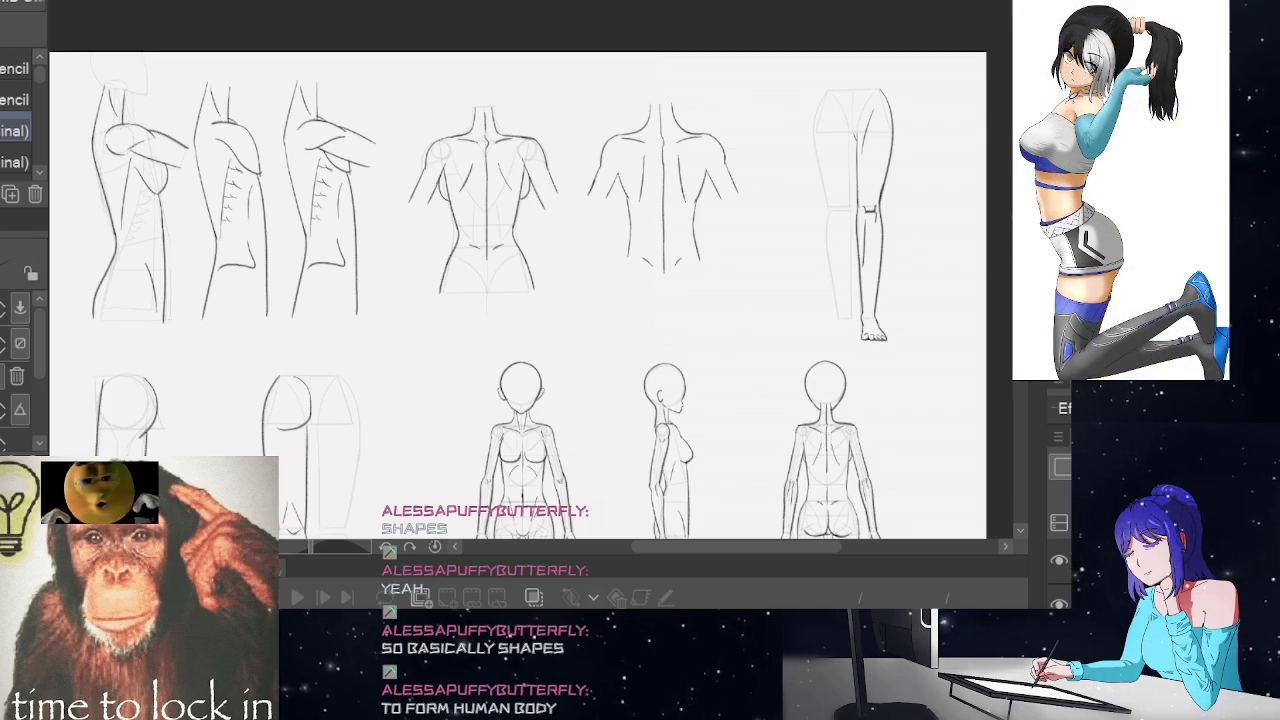
scroll(1004, 260, "down", 3)
scroll(1008, 302, "down", 1)
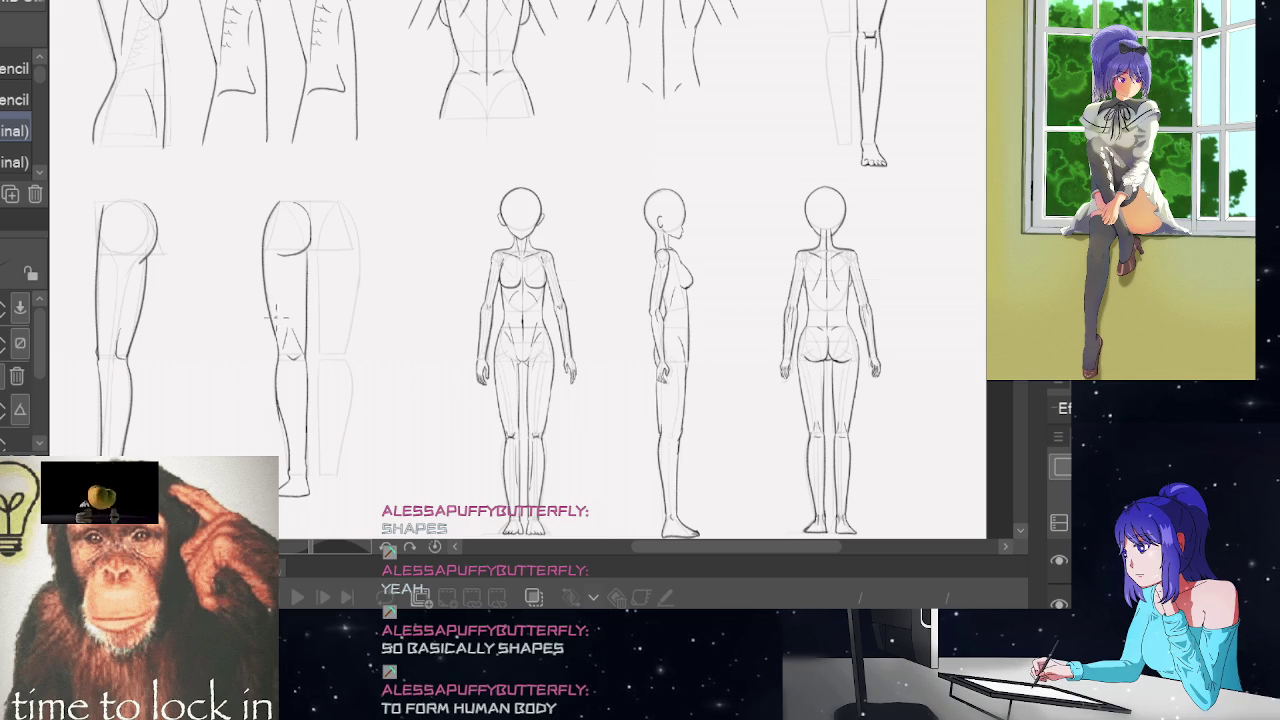
Add a stroke over the second leg's knee, then adjust zoom and pan
left_click_drag(284, 338, 298, 356)
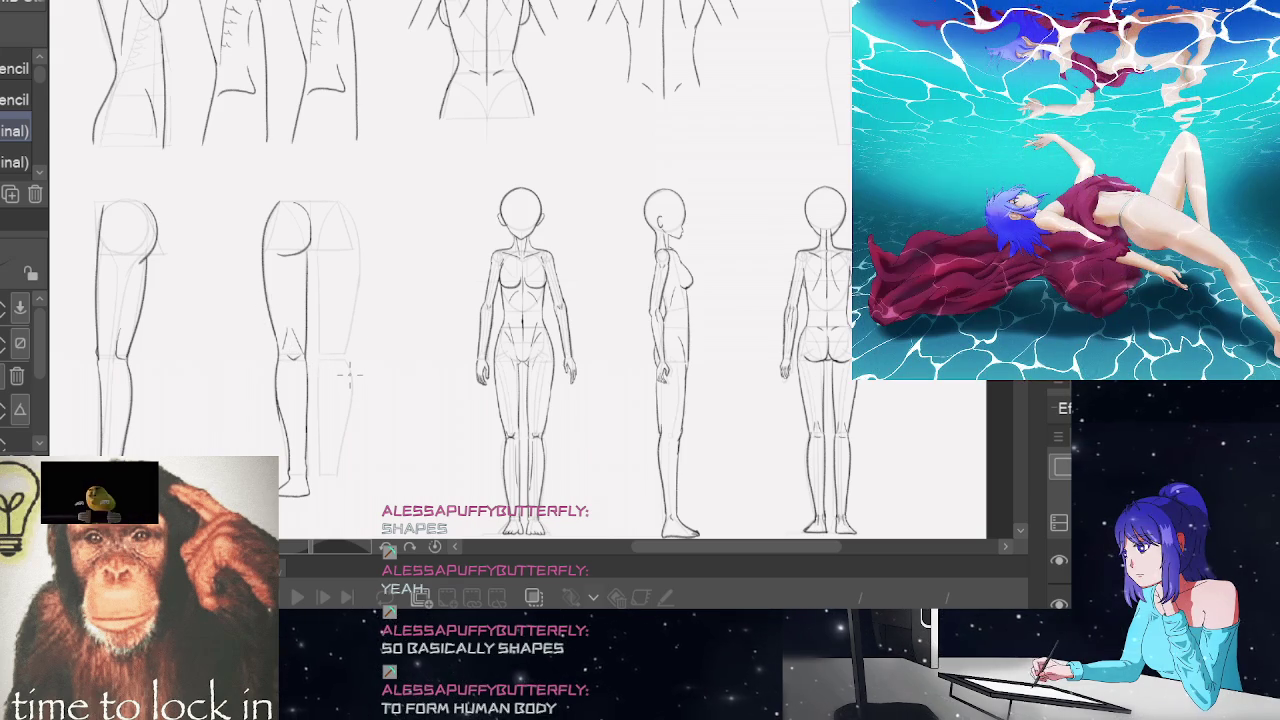
scroll(768, 516, "up", 2)
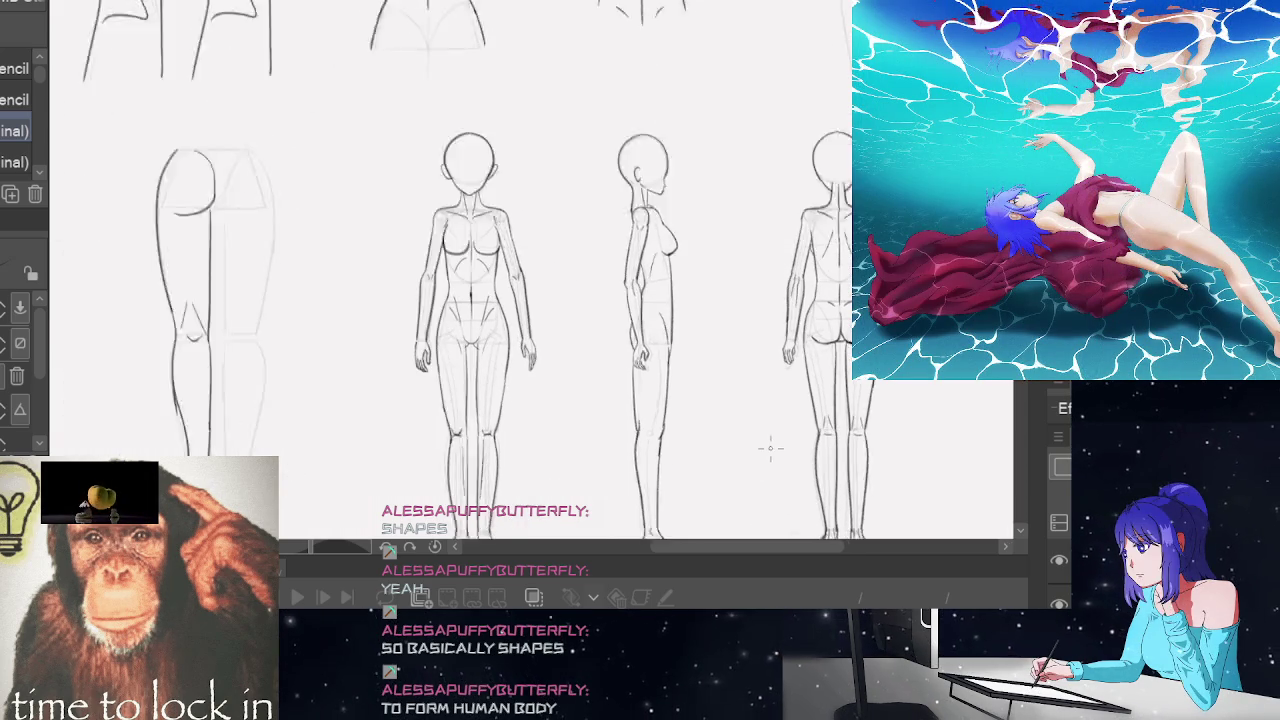
scroll(771, 449, "up", 2)
scroll(538, 270, "down", 1)
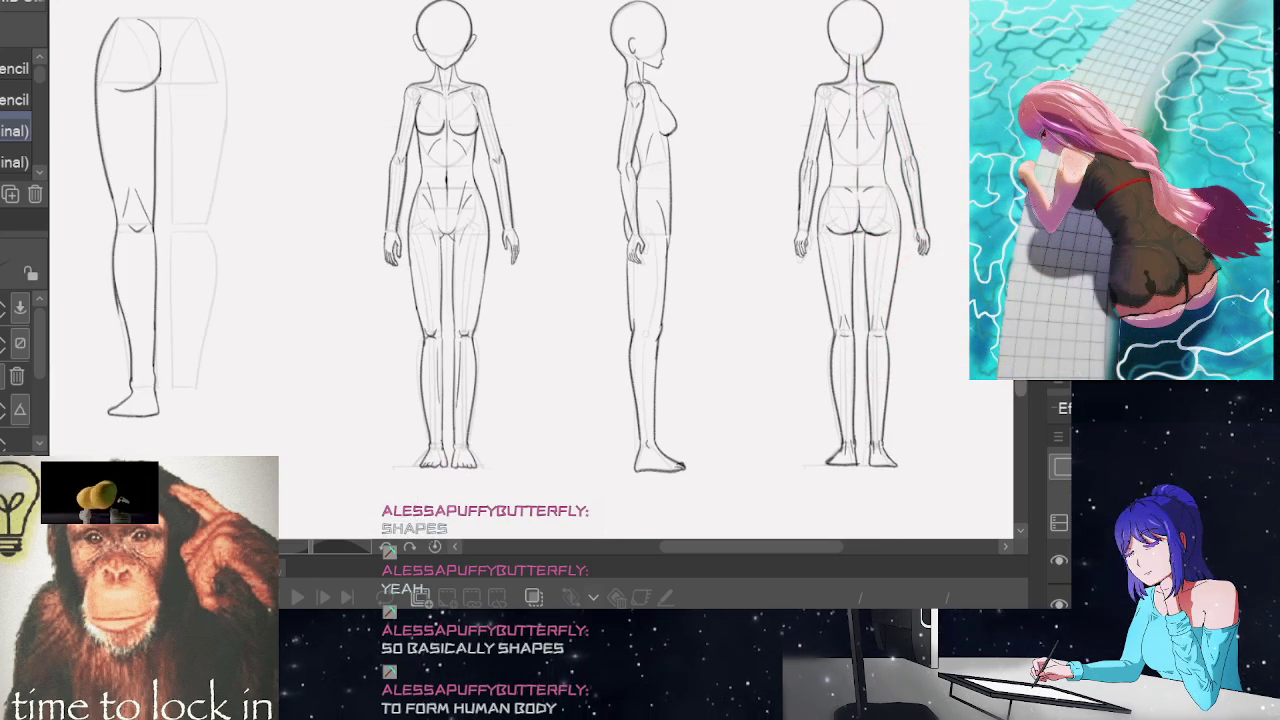
scroll(911, 362, "up", 1)
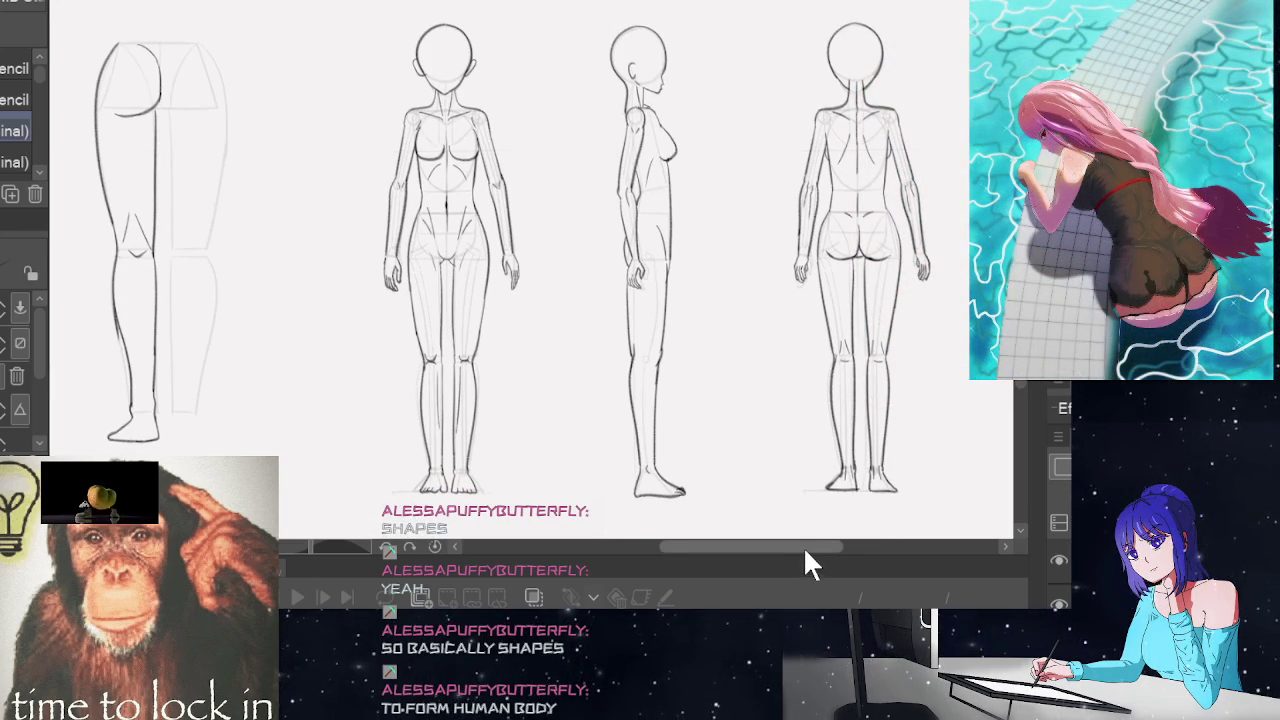
left_click_drag(803, 546, 818, 538)
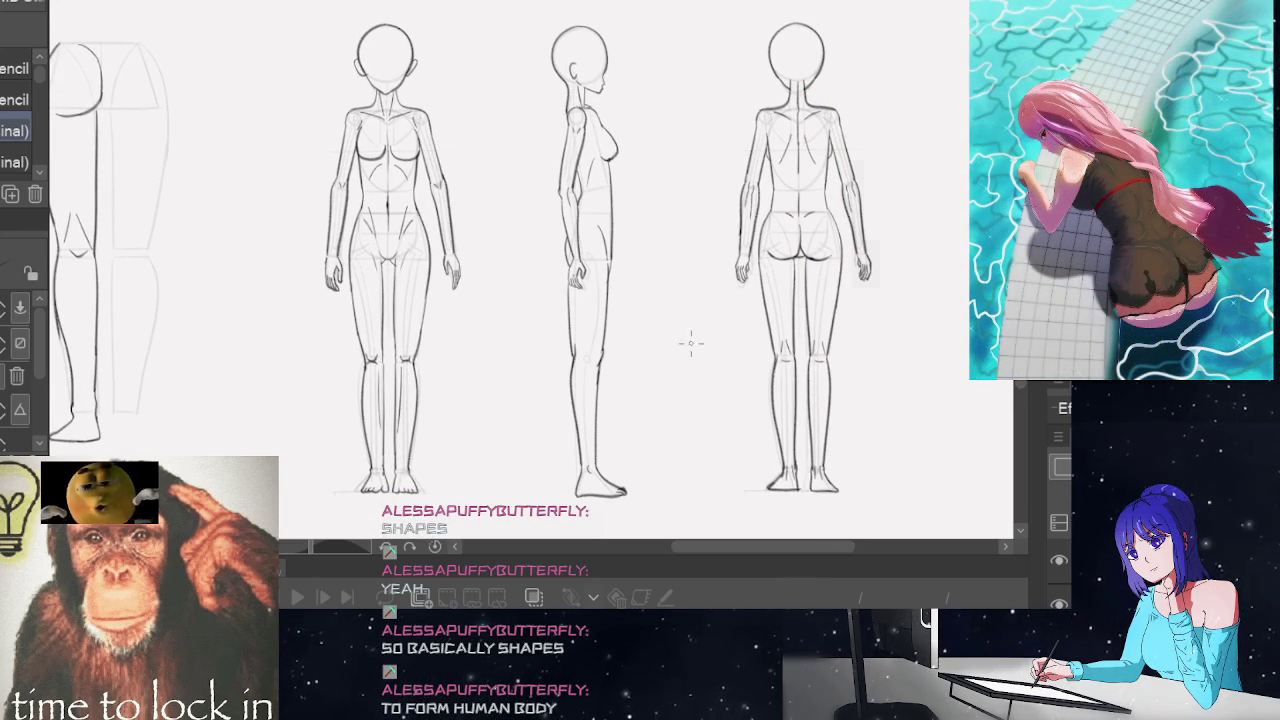
Zoom in closely on the figure sketches, then back out
scroll(757, 262, "up", 1)
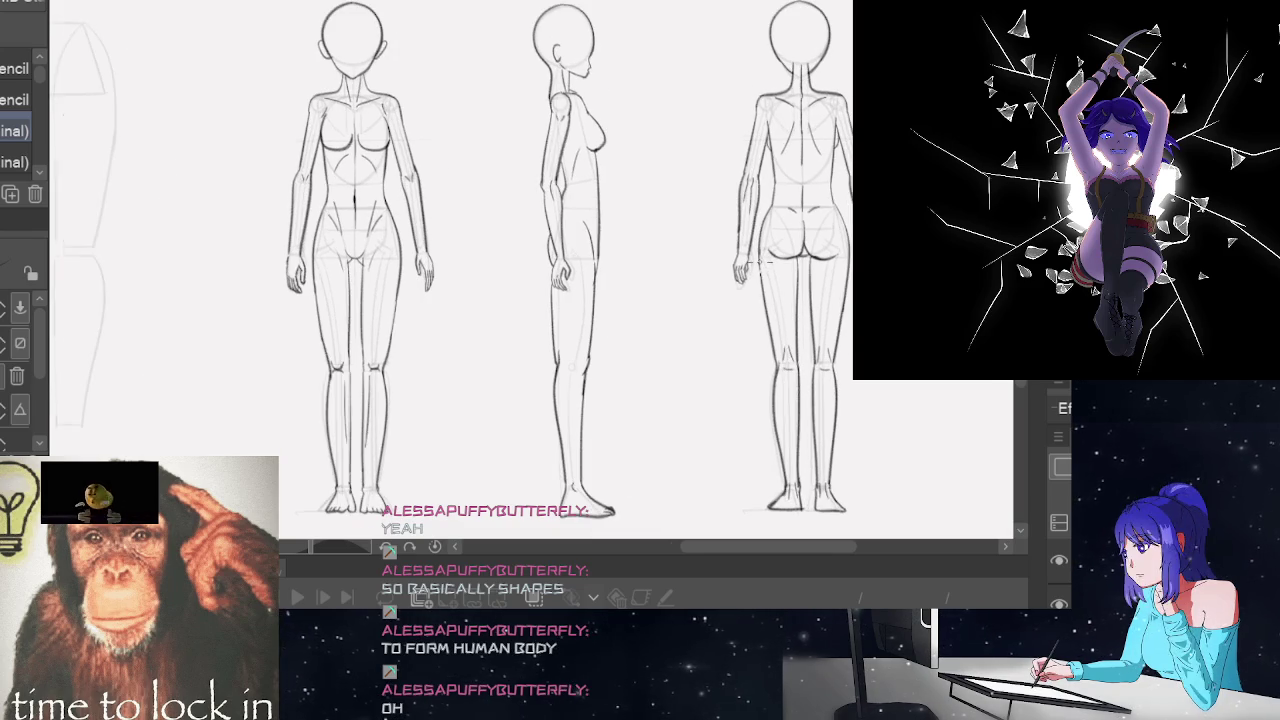
scroll(757, 262, "down", 2)
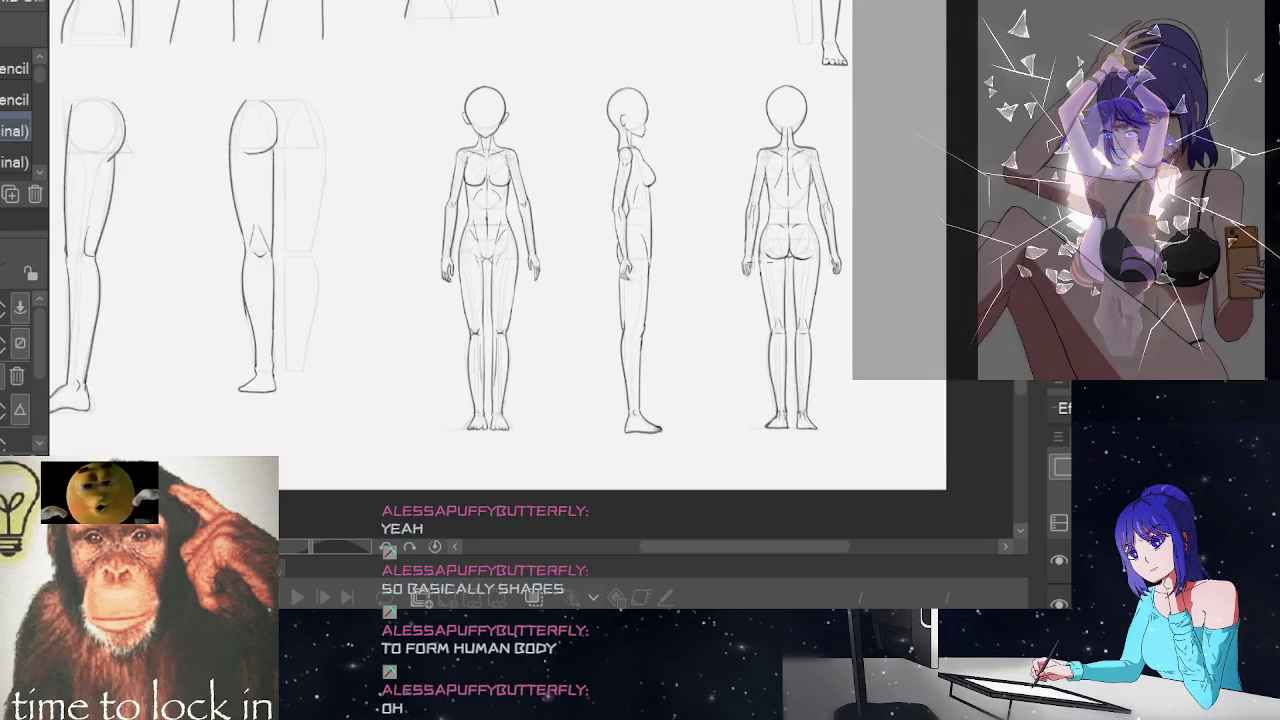
scroll(721, 212, "up", 2)
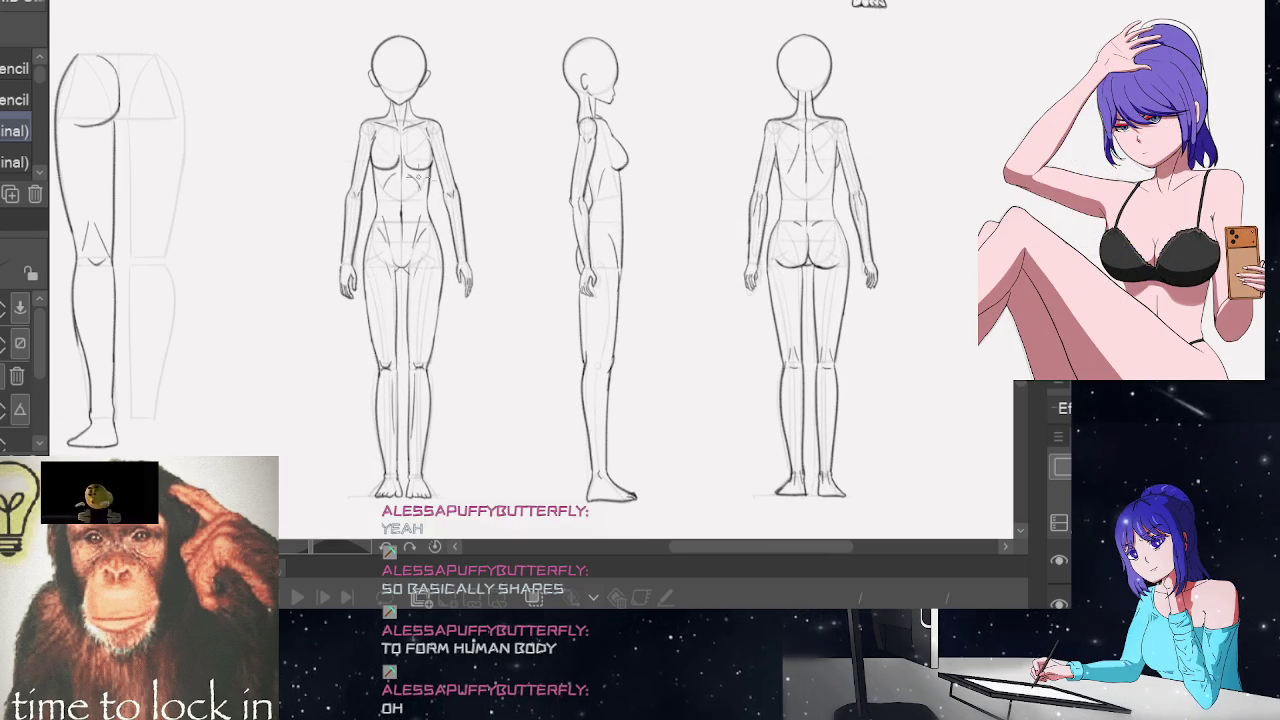
scroll(410, 45, "up", 1)
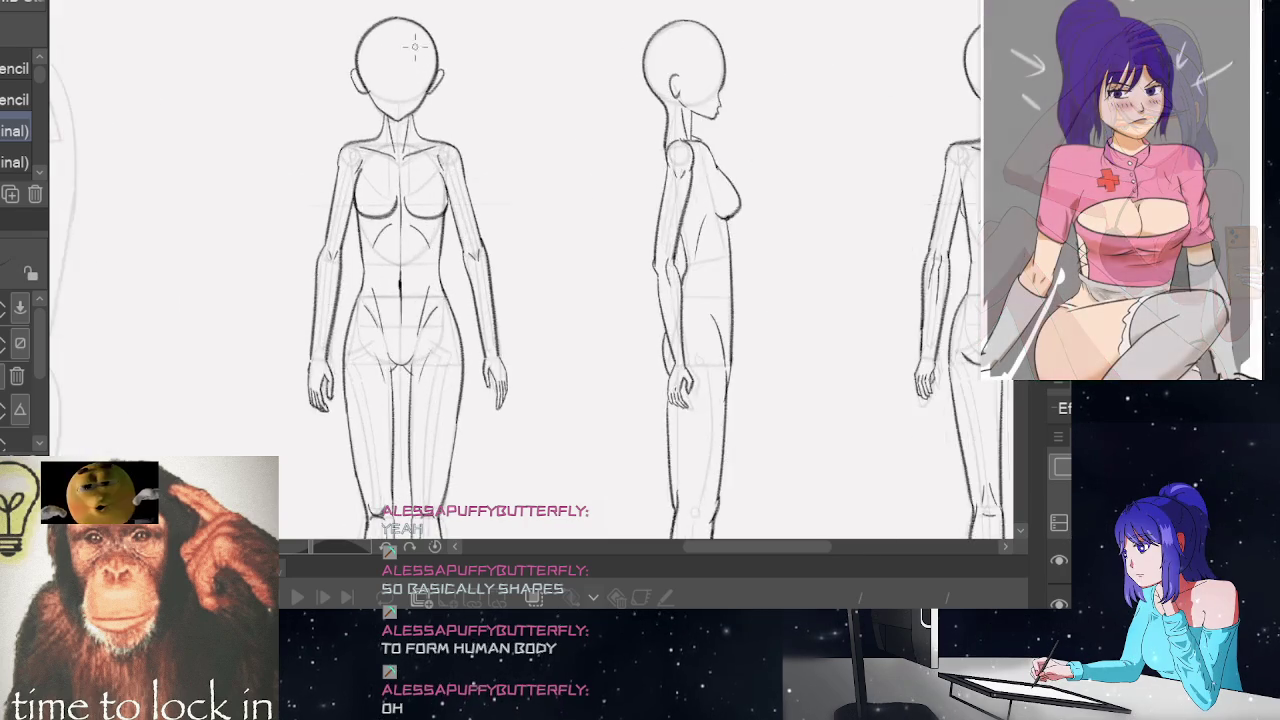
scroll(410, 45, "up", 1)
scroll(410, 45, "up", 1)
scroll(559, 275, "up", 1)
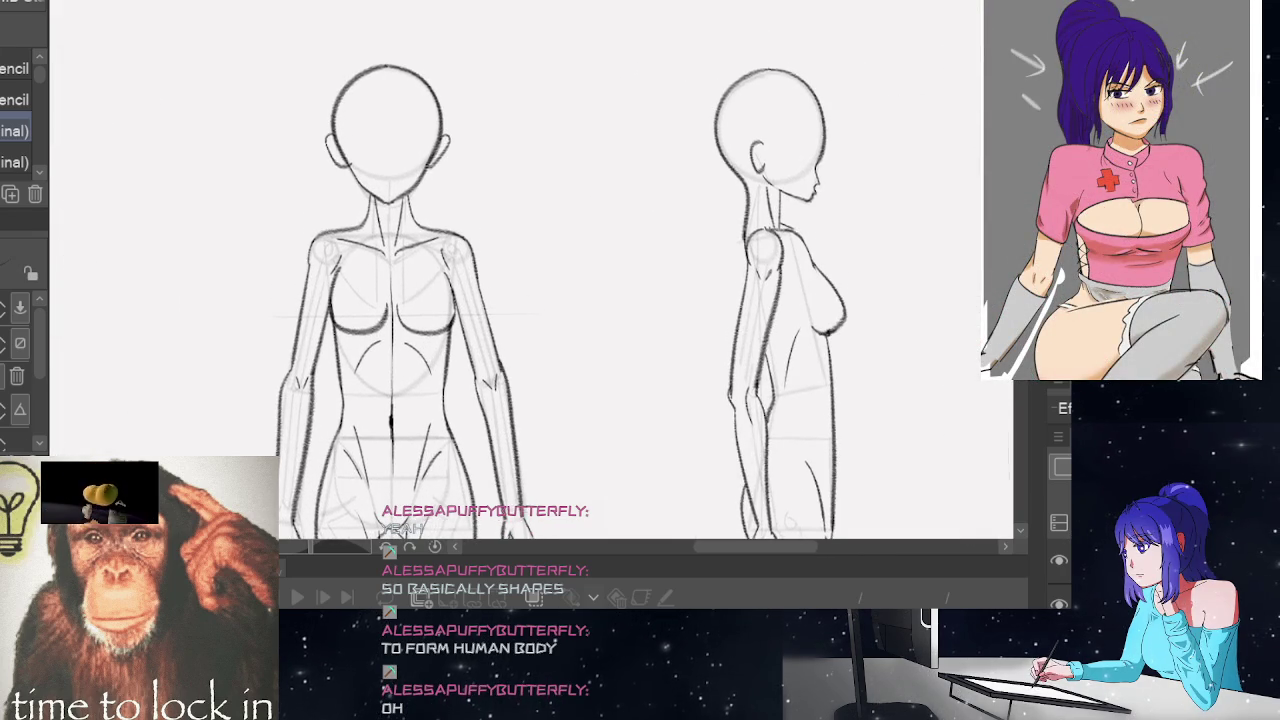
scroll(815, 262, "down", 2)
scroll(818, 260, "down", 1)
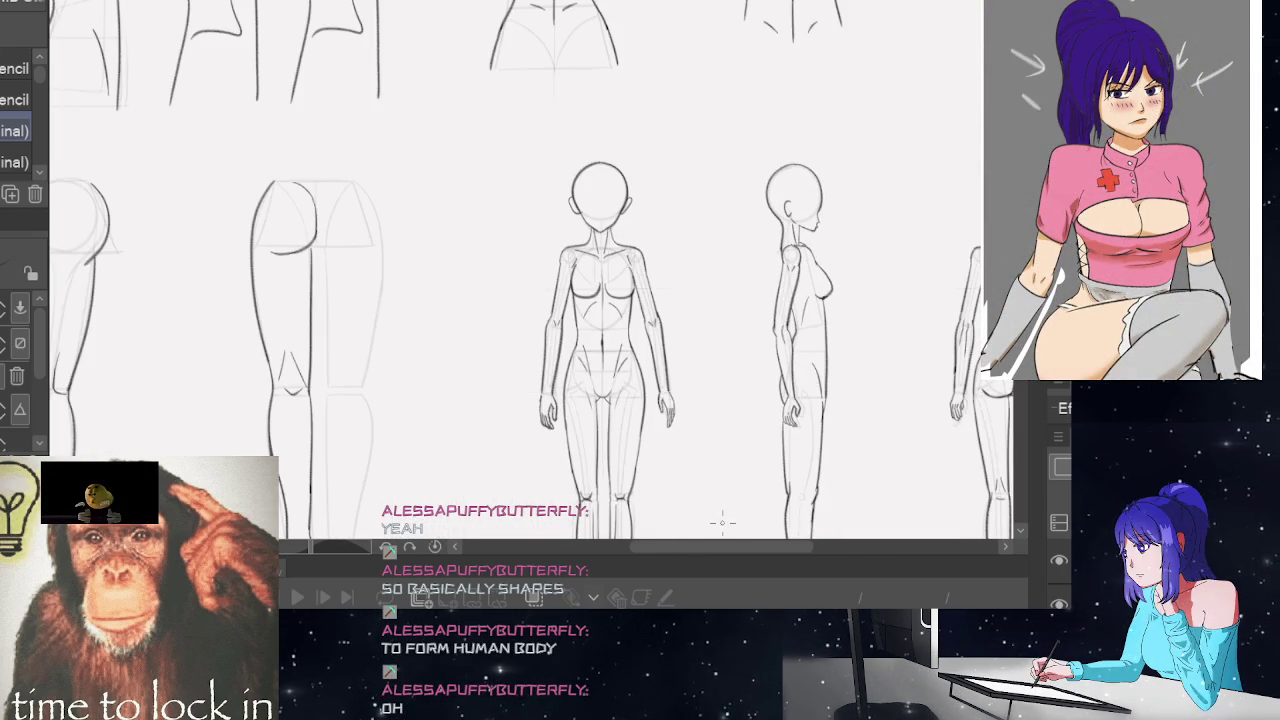
Pan along the figure sheet with the scrollbar and fine-tune the zoom
left_click_drag(709, 546, 733, 546)
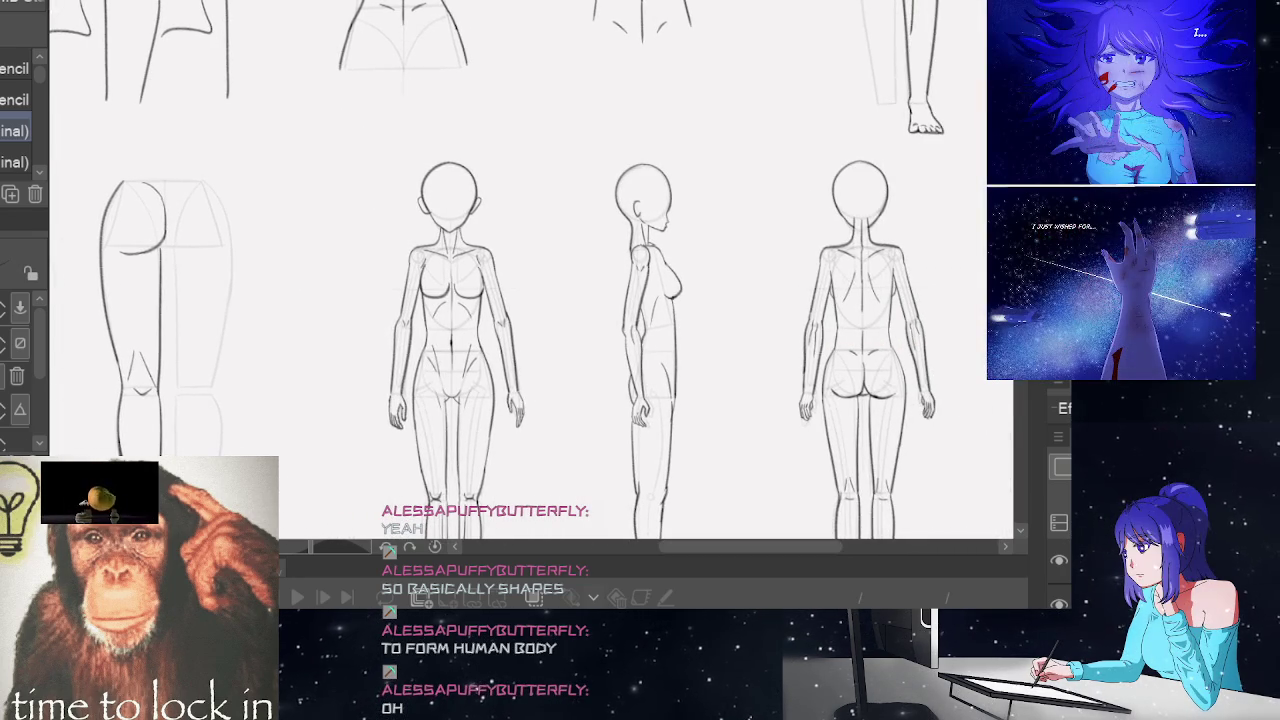
scroll(804, 492, "down", 2)
scroll(804, 492, "down", 1)
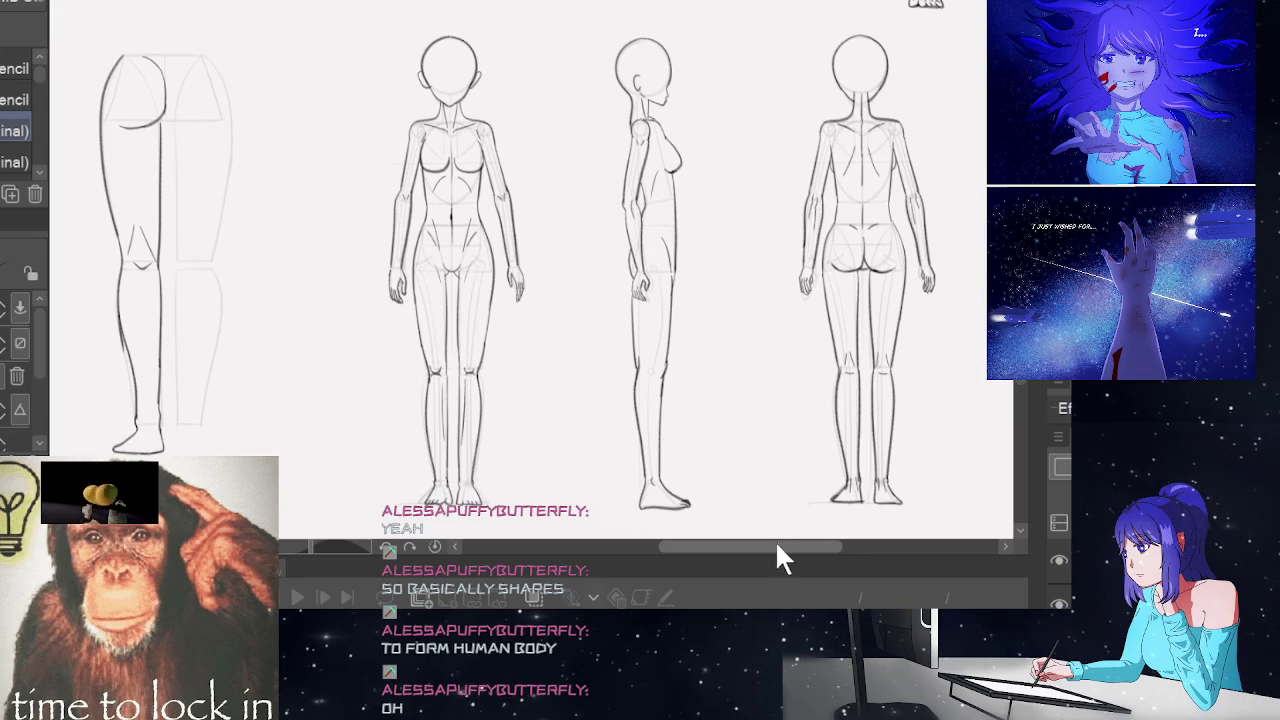
left_click_drag(777, 545, 792, 545)
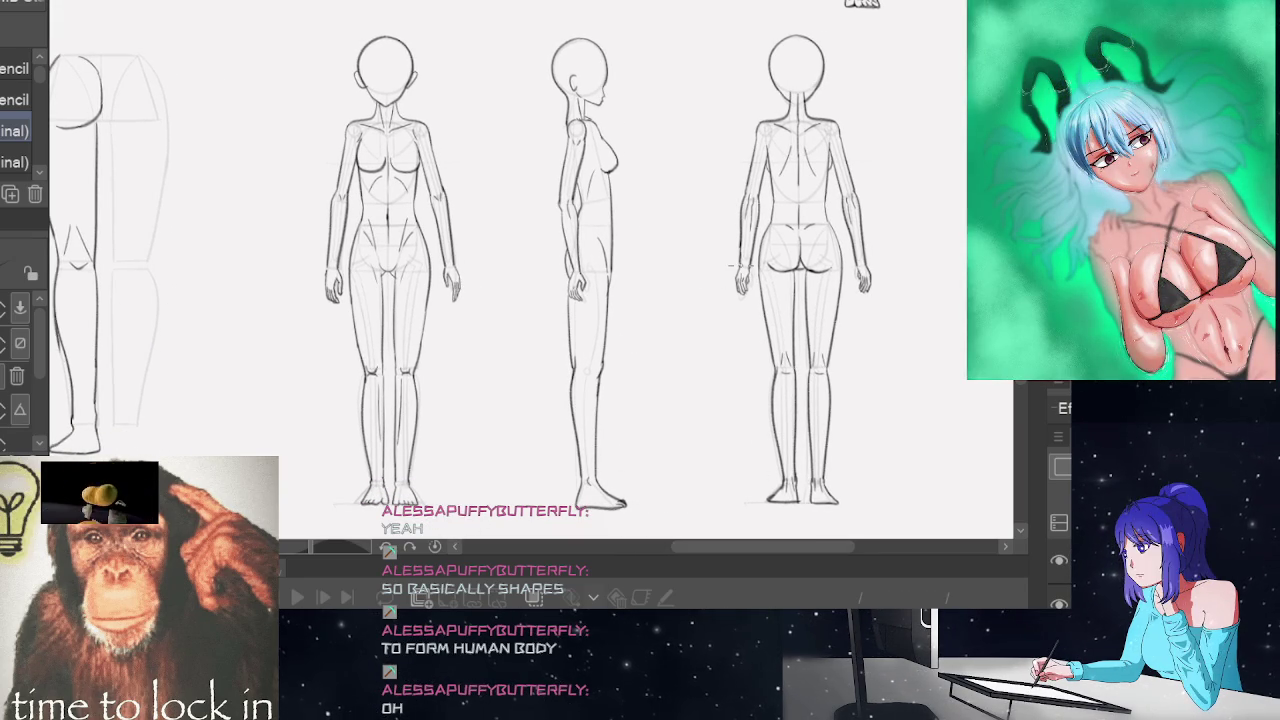
scroll(400, 20, "up", 2)
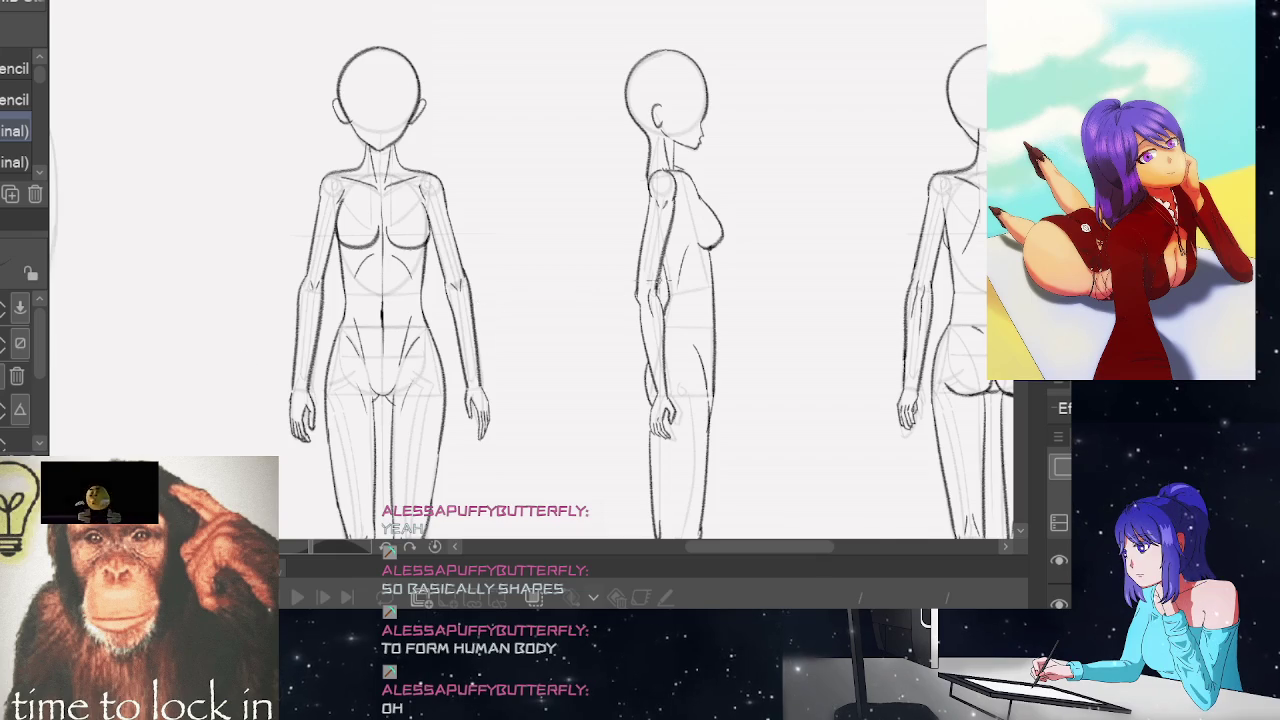
scroll(520, 270, "down", 3)
scroll(520, 270, "down", 2)
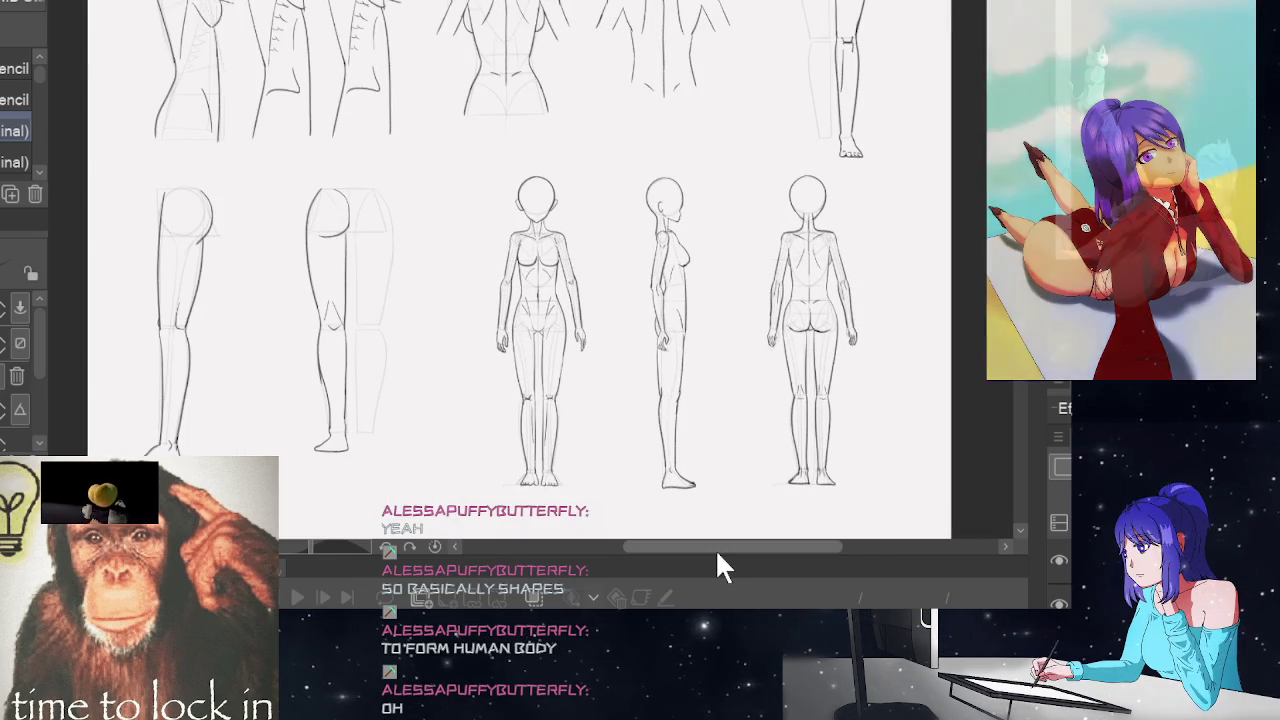
scroll(831, 310, "down", 2)
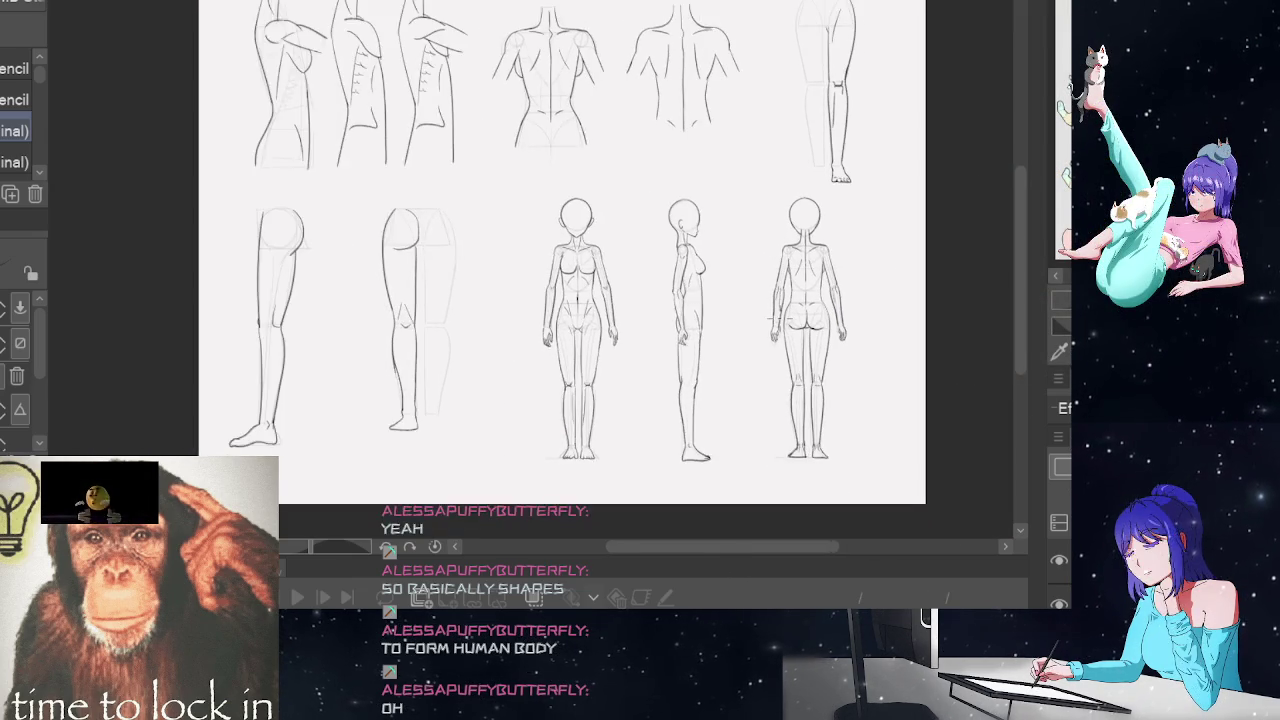
scroll(831, 310, "up", 1)
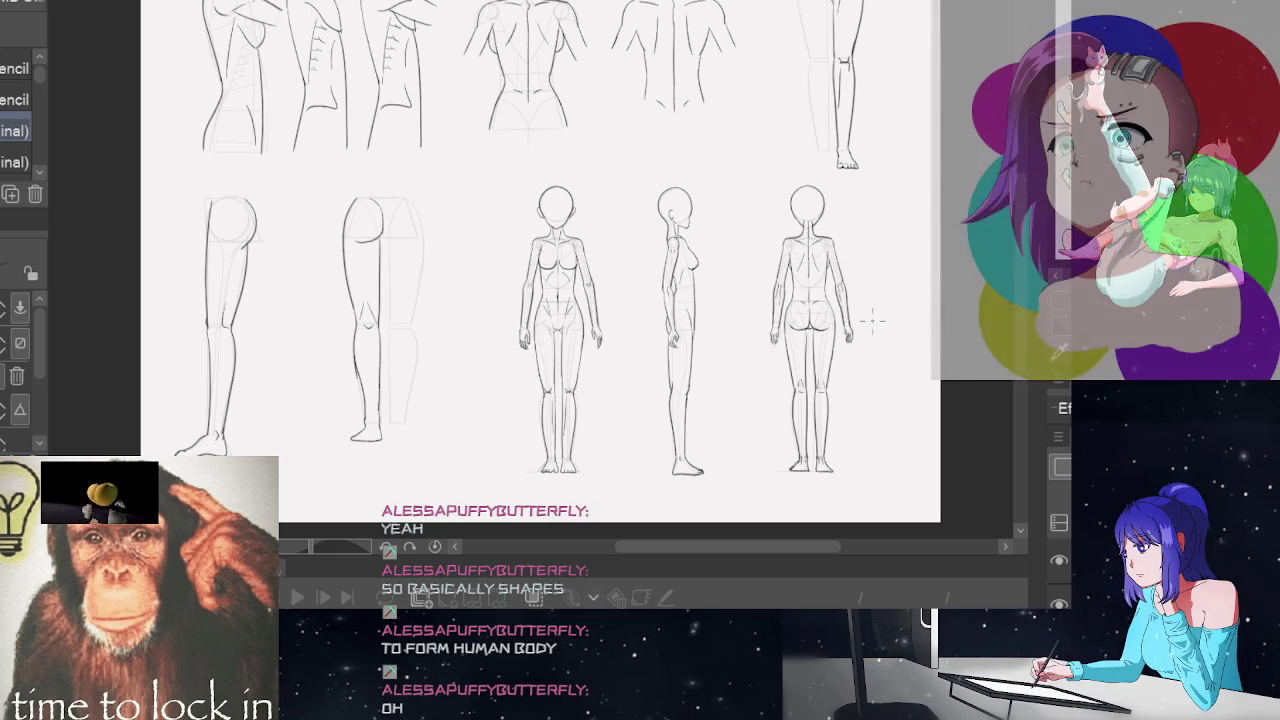
scroll(540, 300, "down", 2)
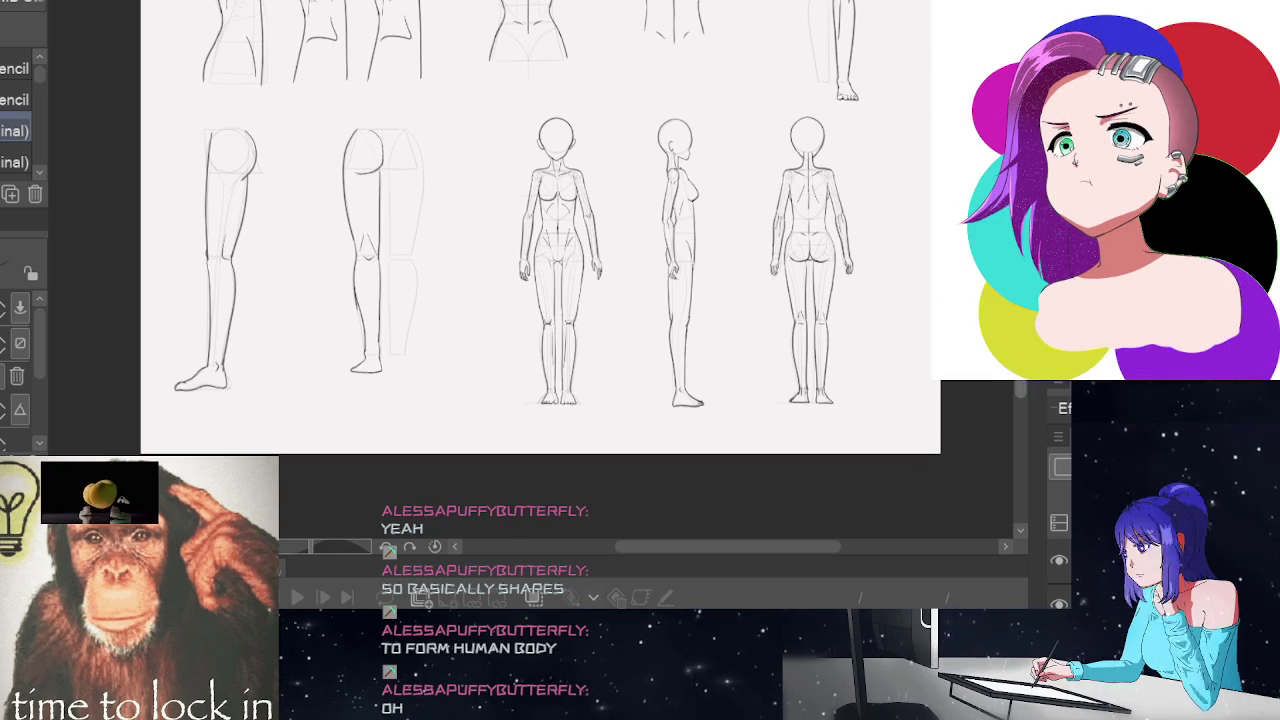
scroll(540, 250, "up", 1)
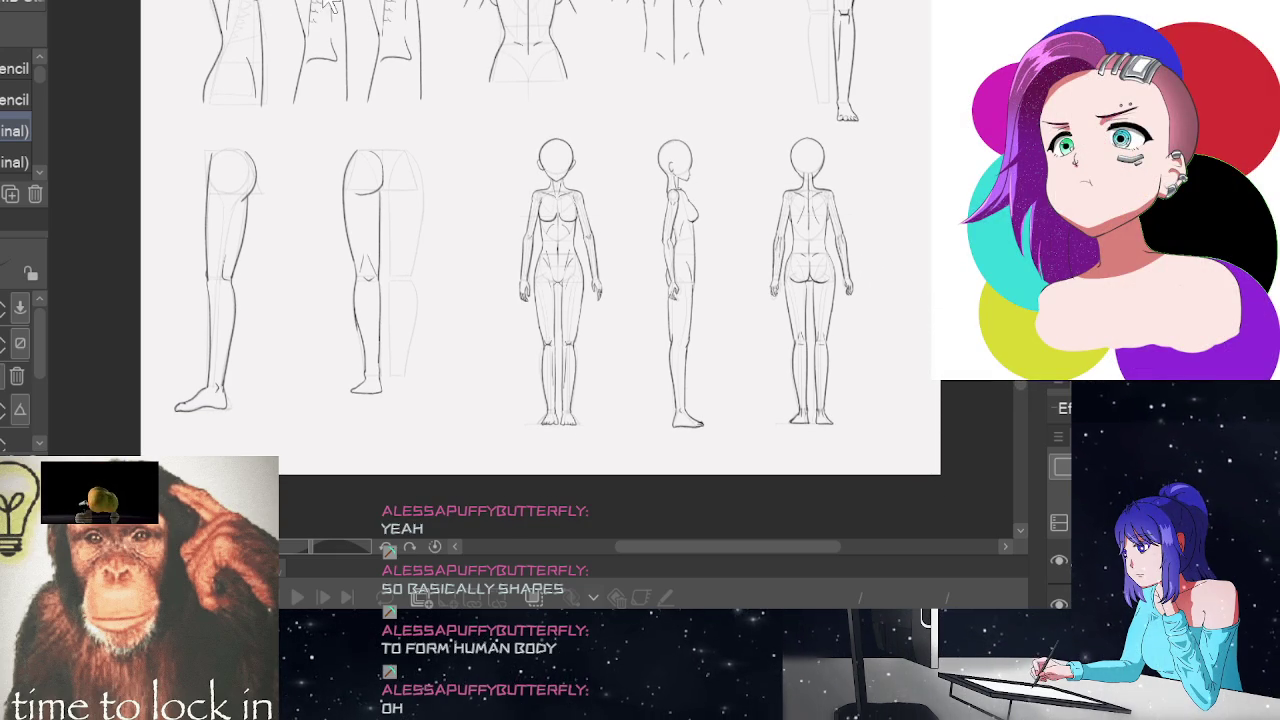
Cycle through the open practice-sheet documents to reach the animation-principles sheet
left_click(995, 2)
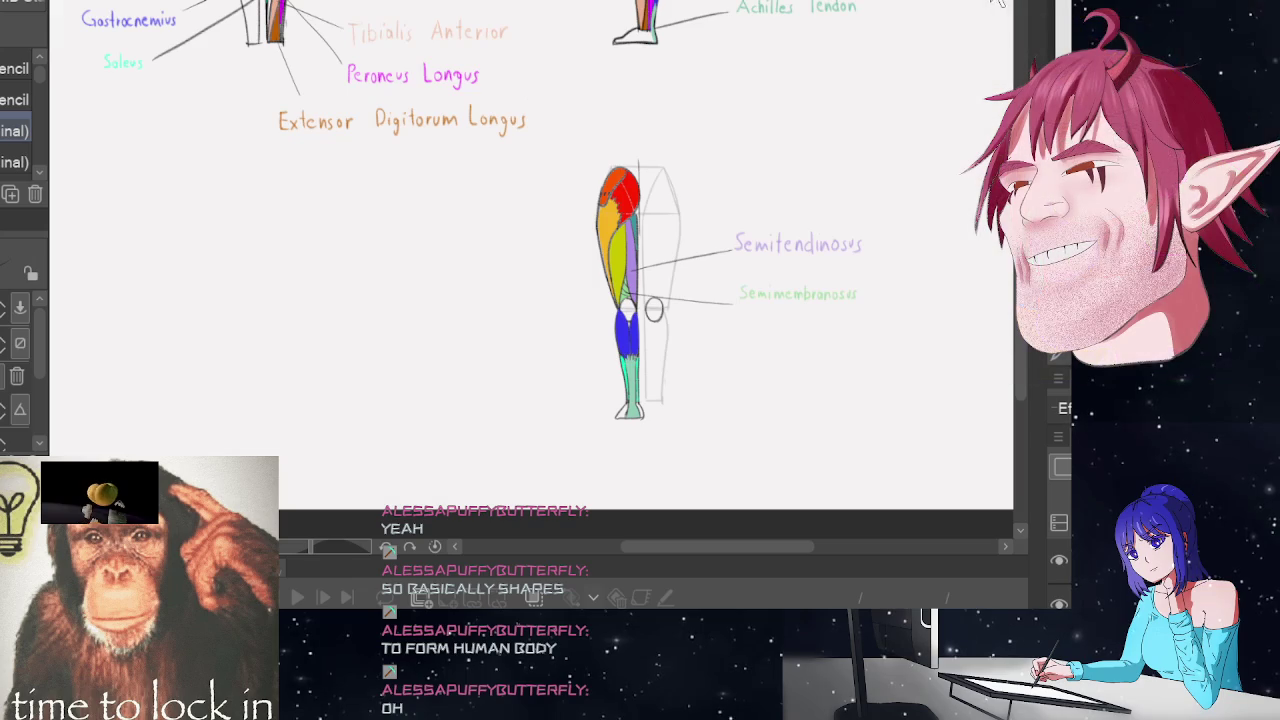
left_click(1003, 3)
key("ctrl+Tab")
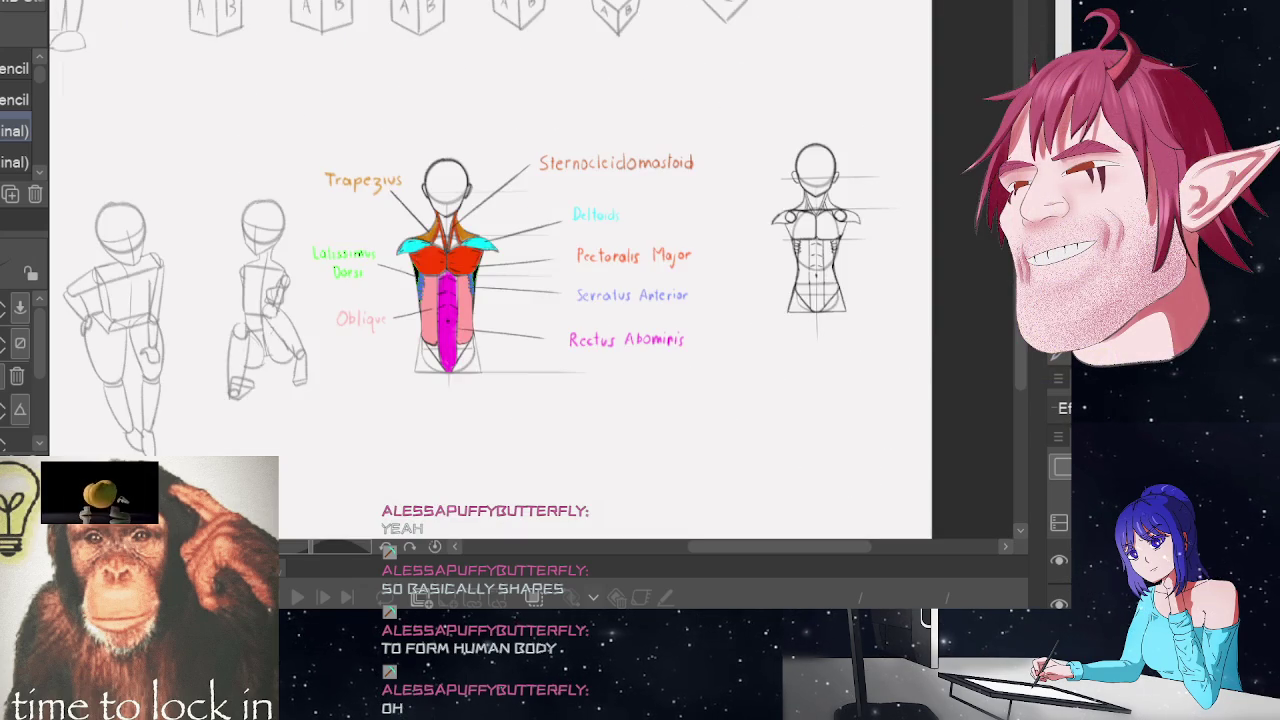
key("ctrl+Tab")
key("ctrl+Tab")
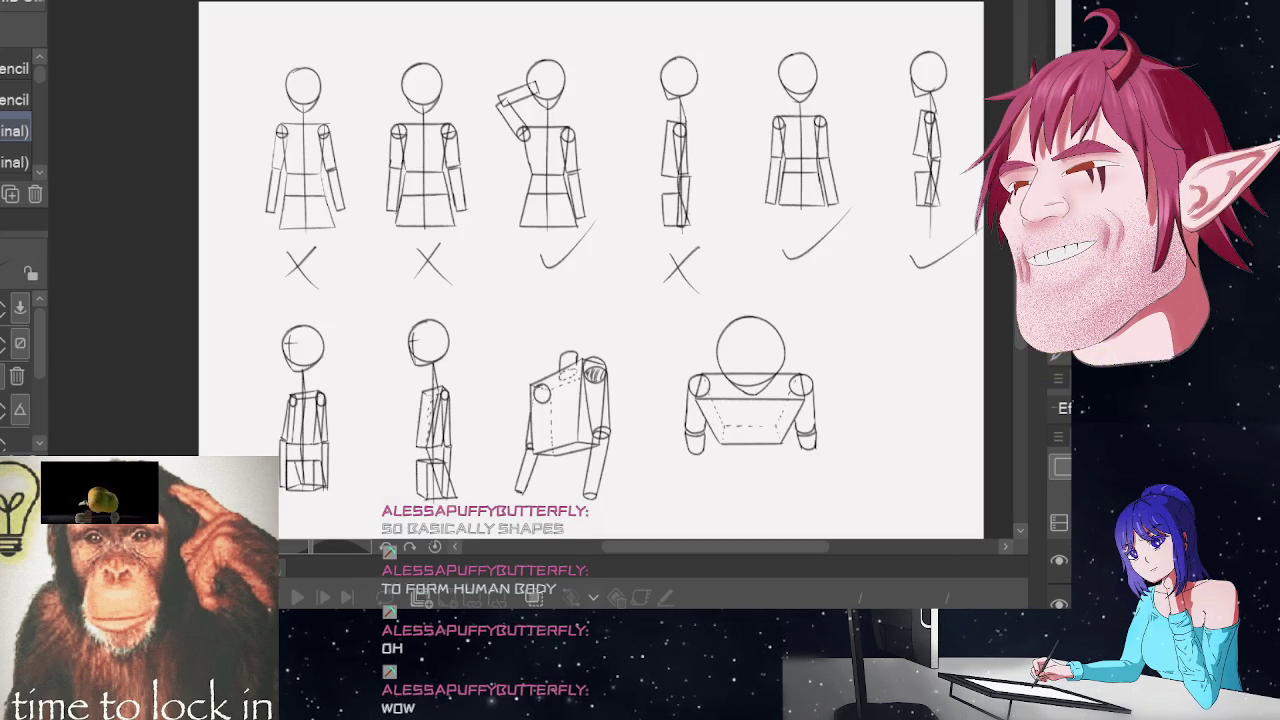
key("ctrl+Tab")
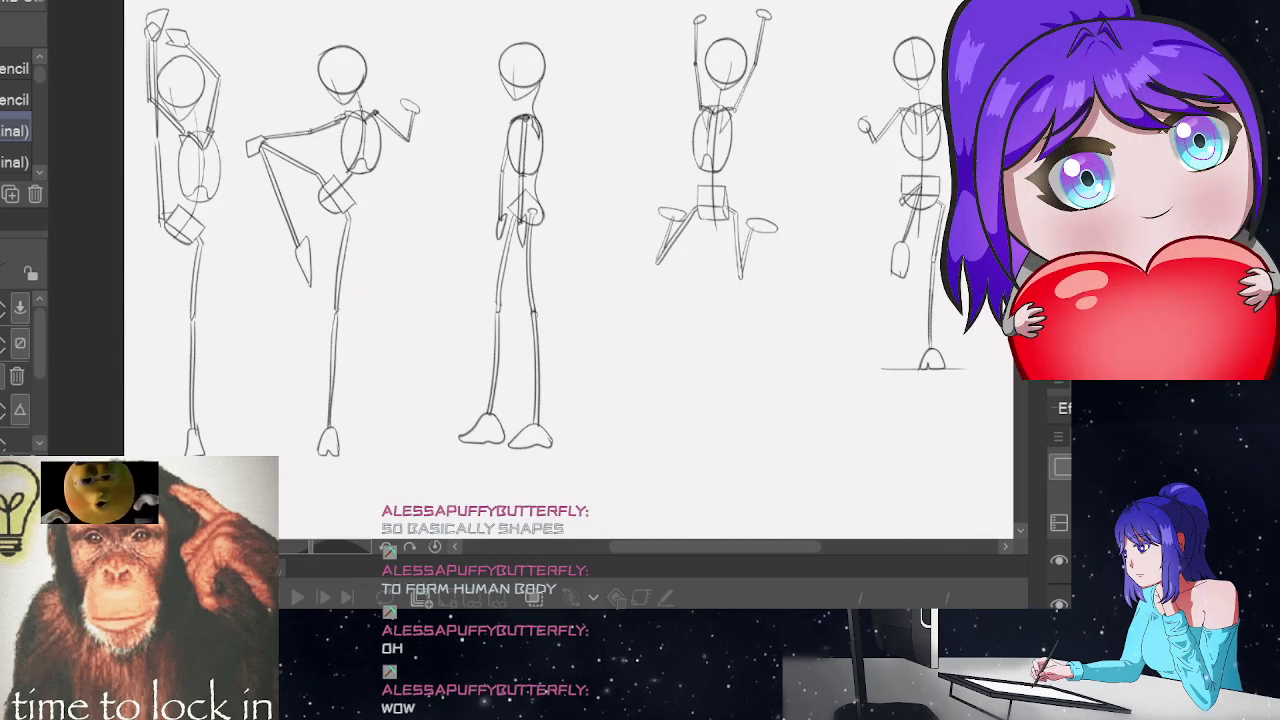
key("ctrl+Tab")
key("ctrl+Tab")
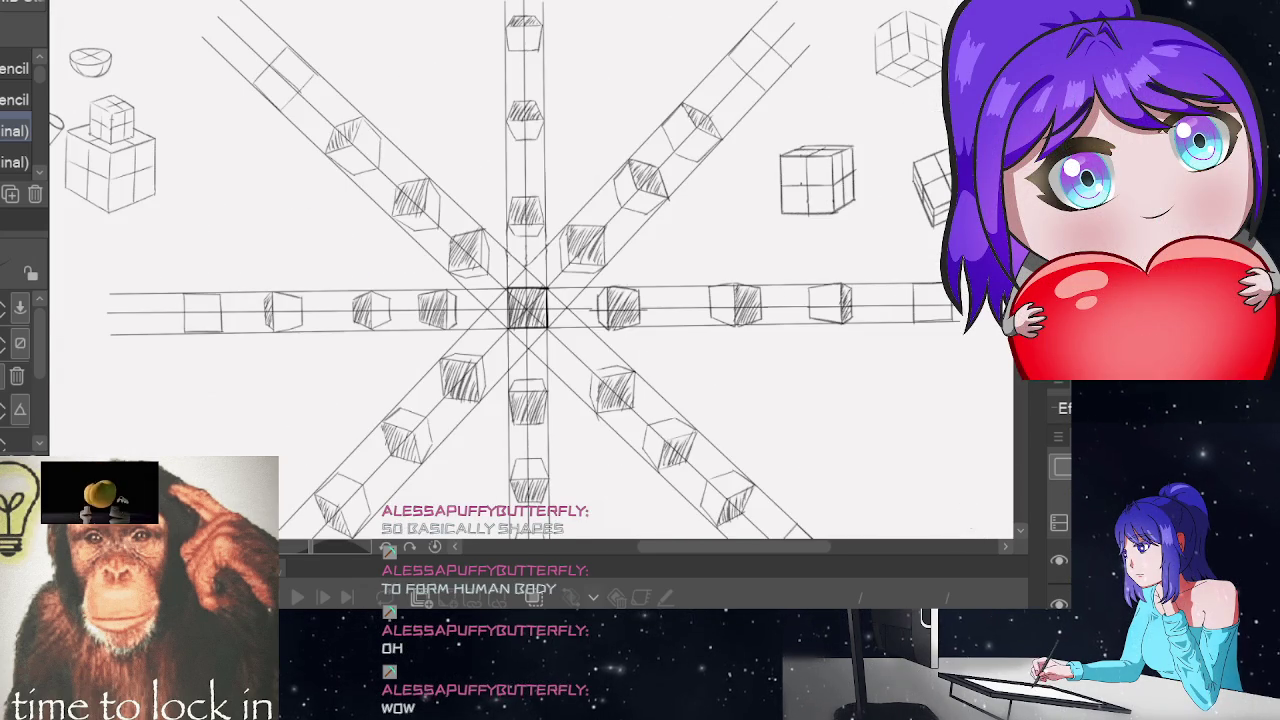
key("ctrl+Tab")
Zoom out and pan left so 1. Squash & stretch is visible
scroll(620, 364, "down", 1)
scroll(620, 364, "down", 1)
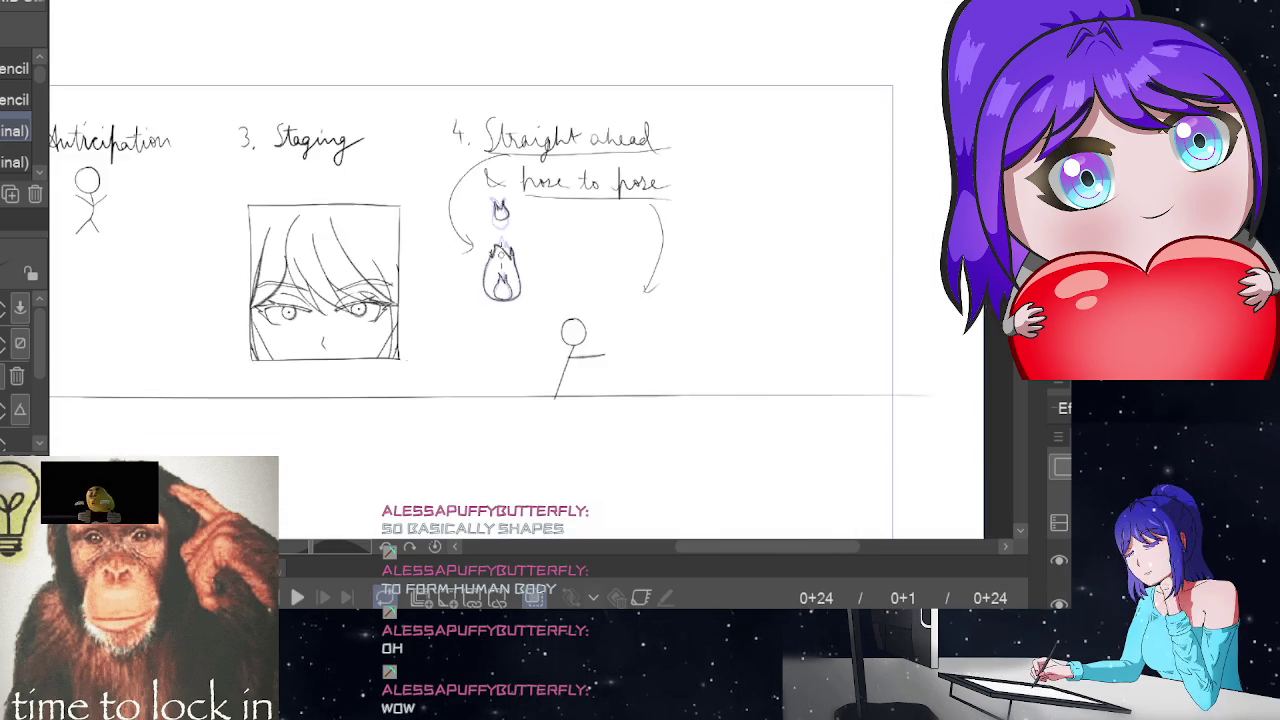
scroll(620, 364, "down", 1)
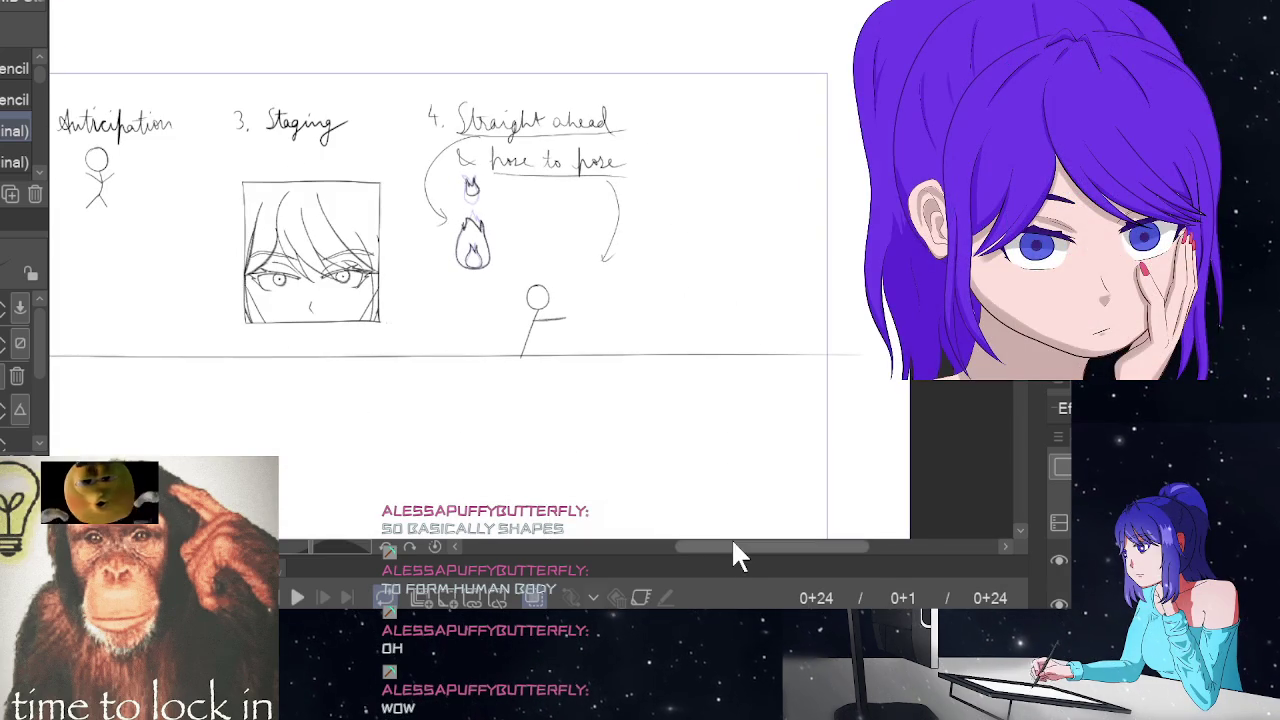
mouse_move(731, 547)
left_mouse_down()
mouse_move(658, 548)
mouse_move(720, 553)
left_mouse_up()
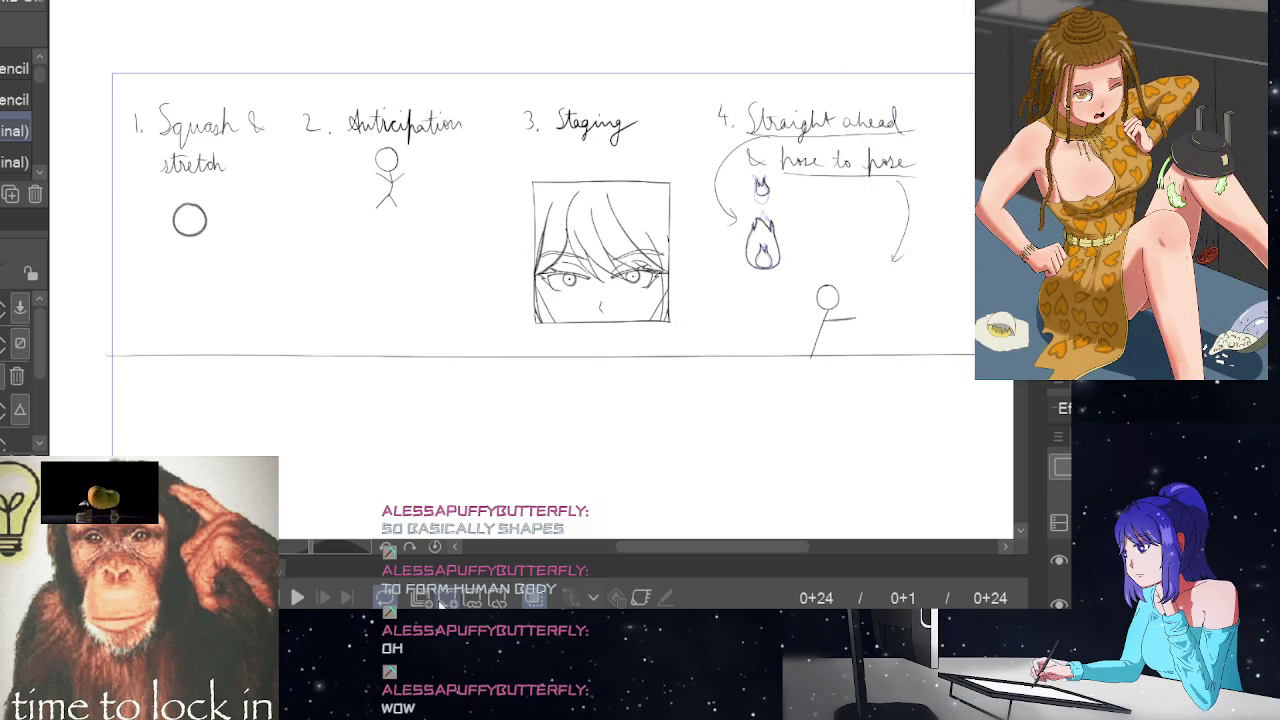
Start the principles animation playing on the Timeline and zoom in slightly
left_click(297, 597)
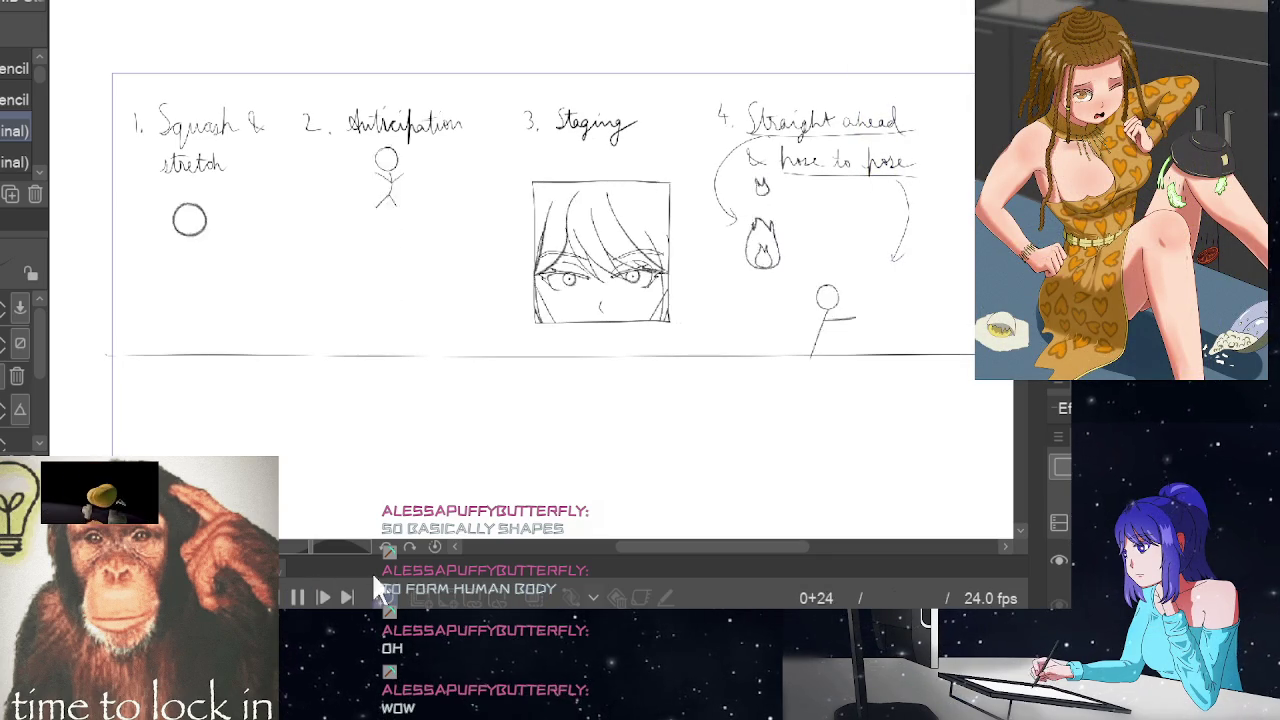
scroll(860, 297, "up", 1)
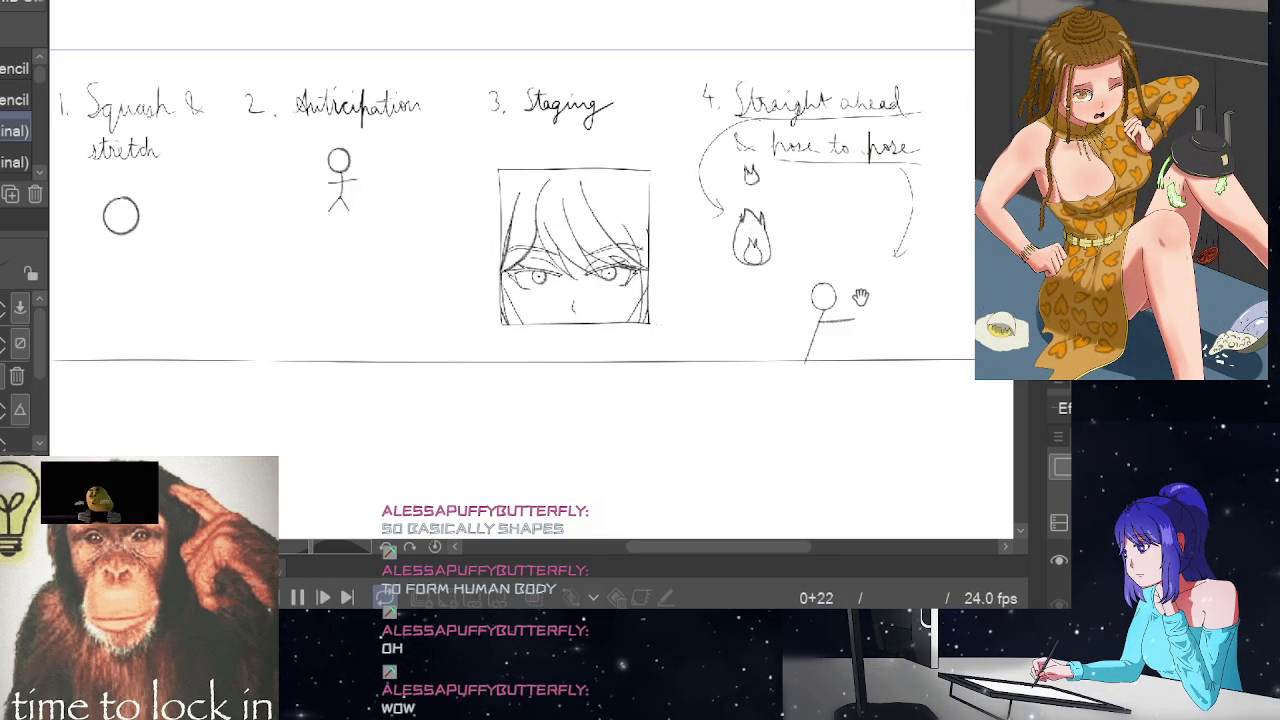
scroll(860, 297, "up", 1)
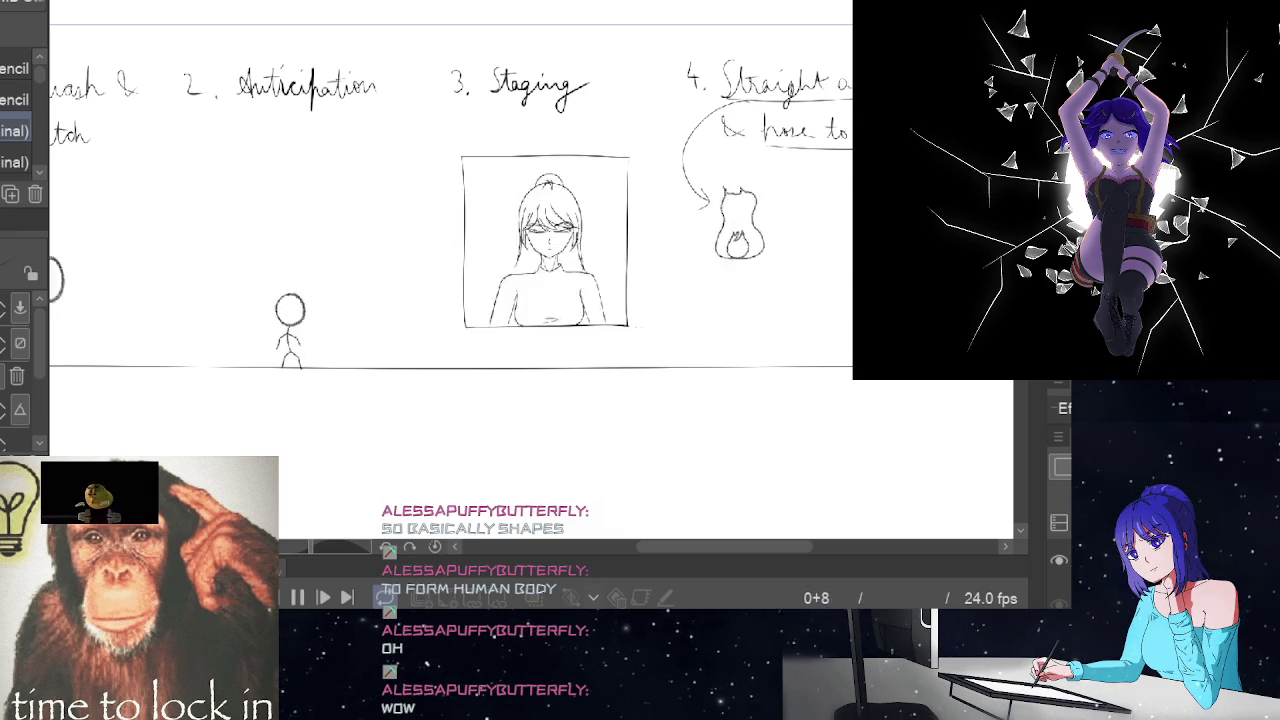
Stop playback and letter 'key' beside the stick figure on frames 1 and 23
left_click(297, 597)
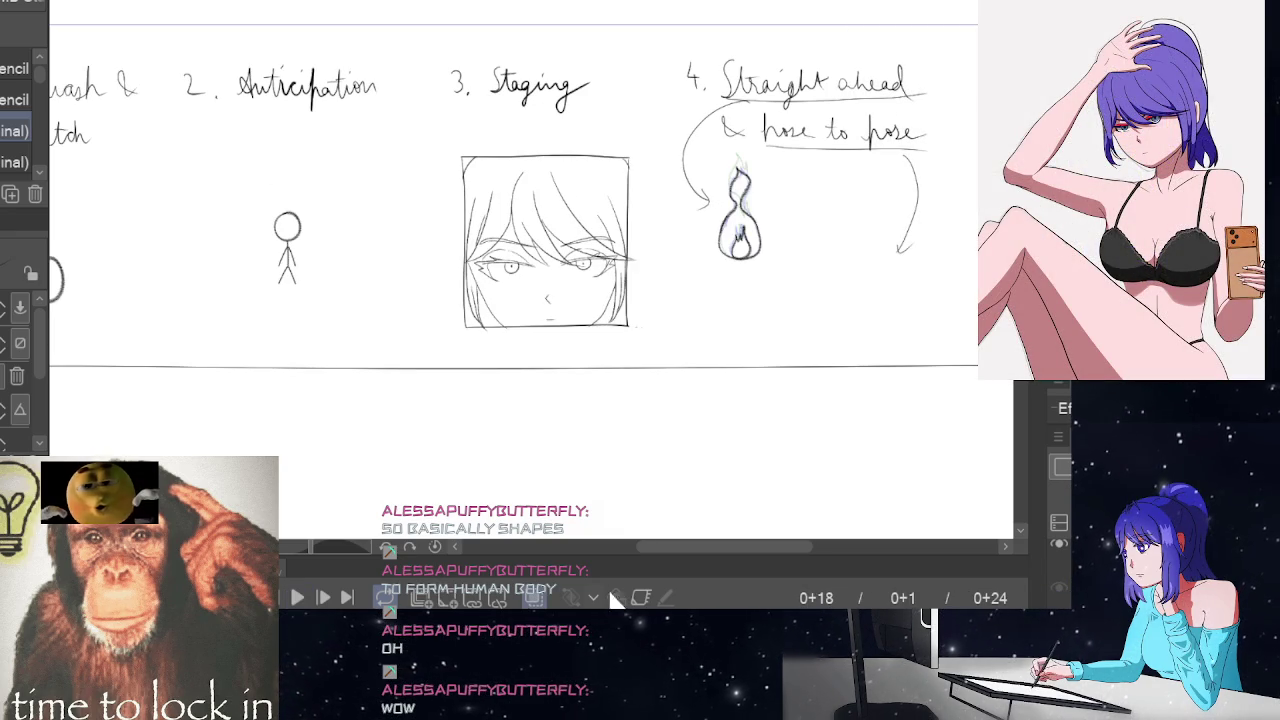
key("Home")
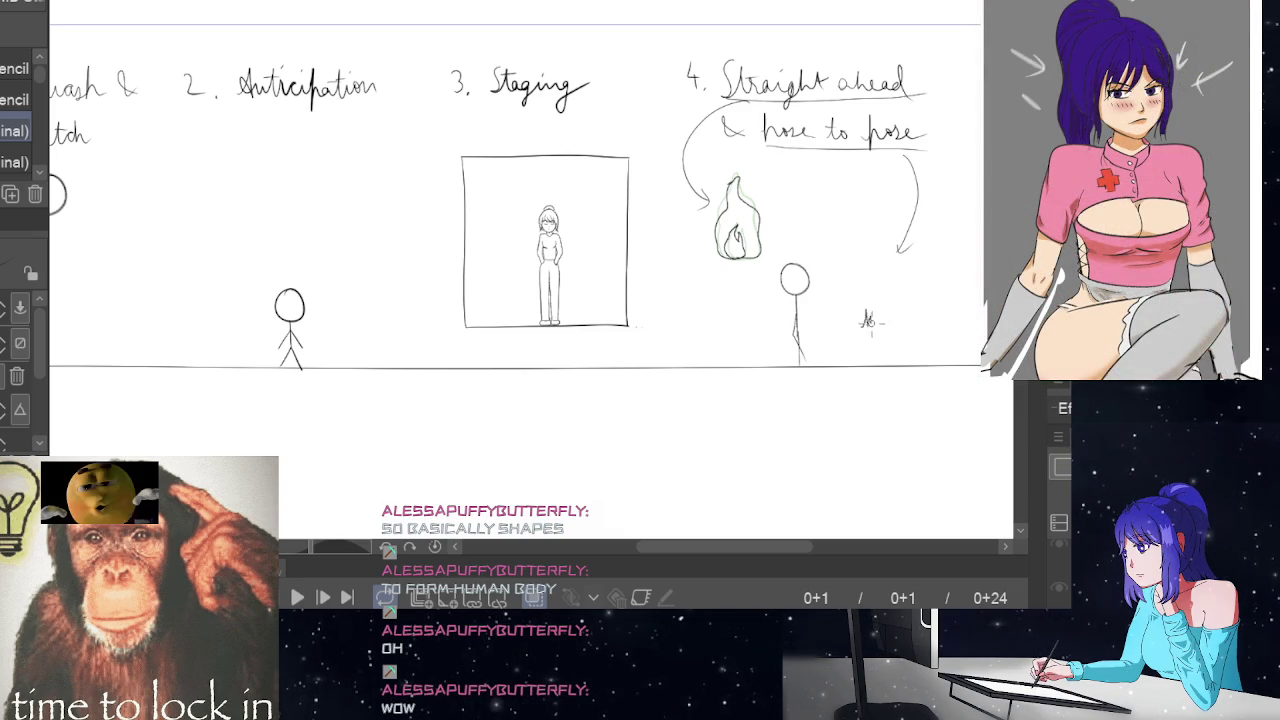
left_click_drag(866, 318, 893, 320)
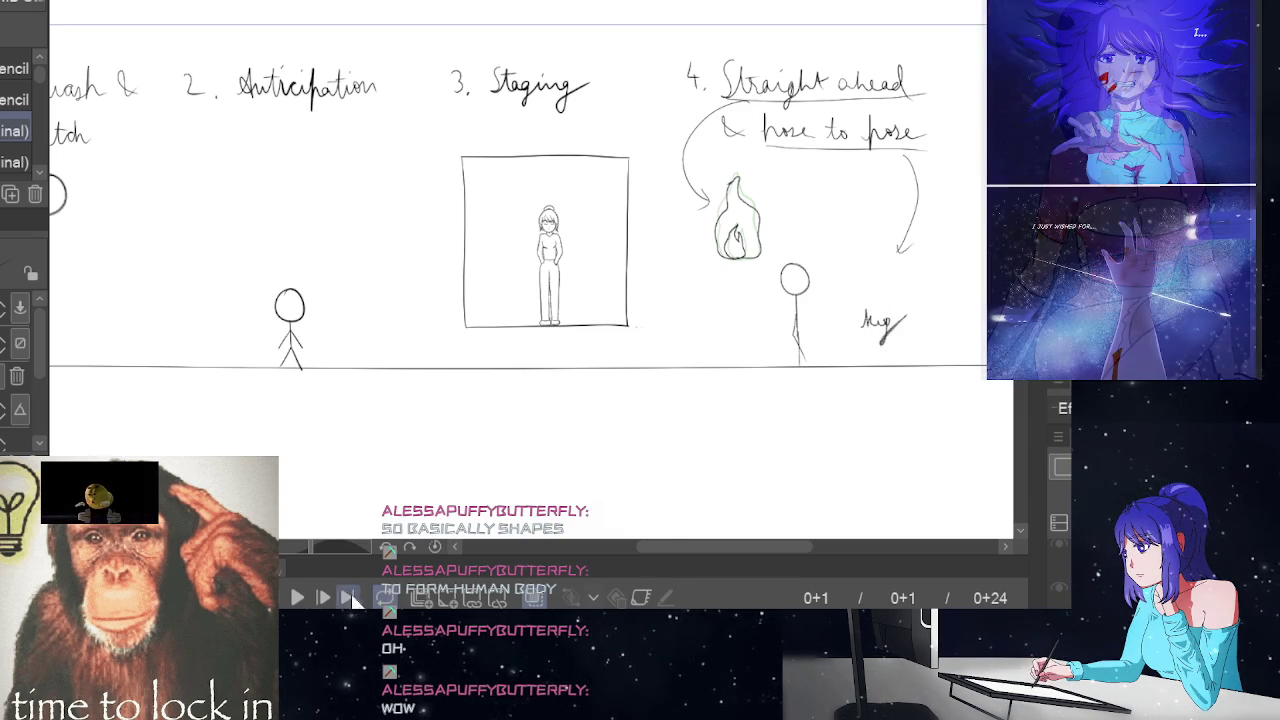
left_click(578, 614)
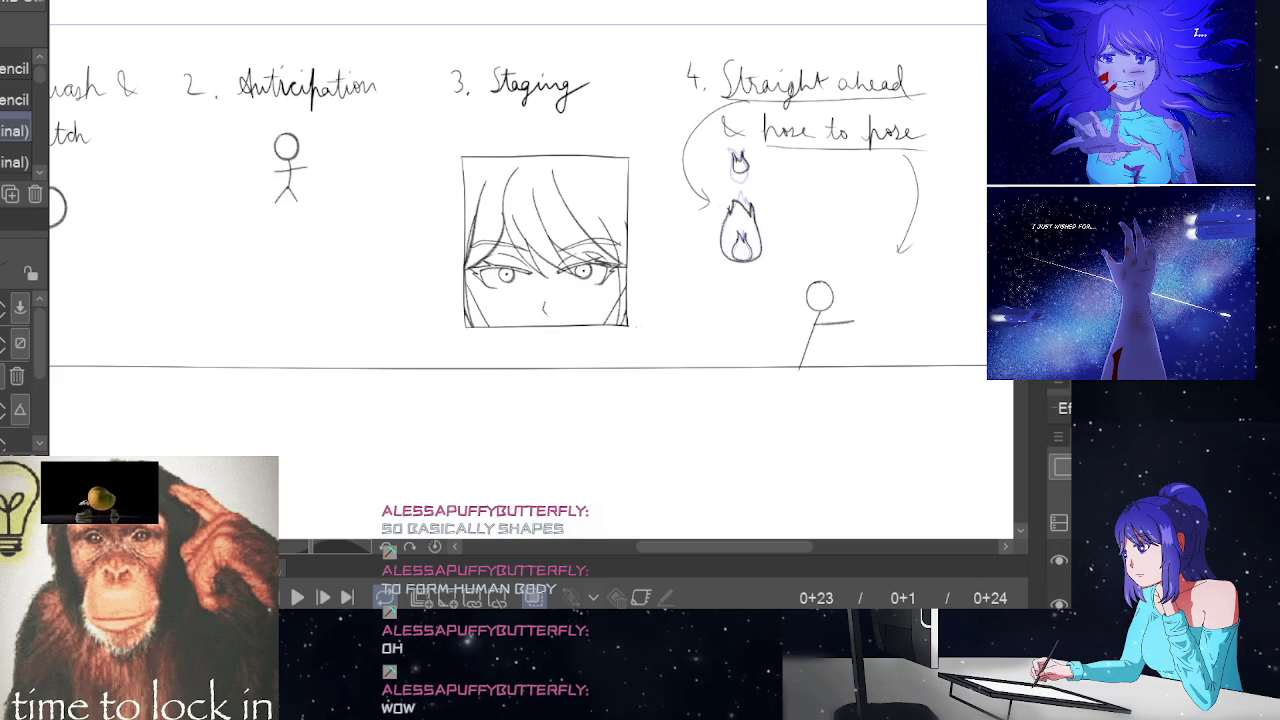
left_click_drag(883, 326, 925, 328)
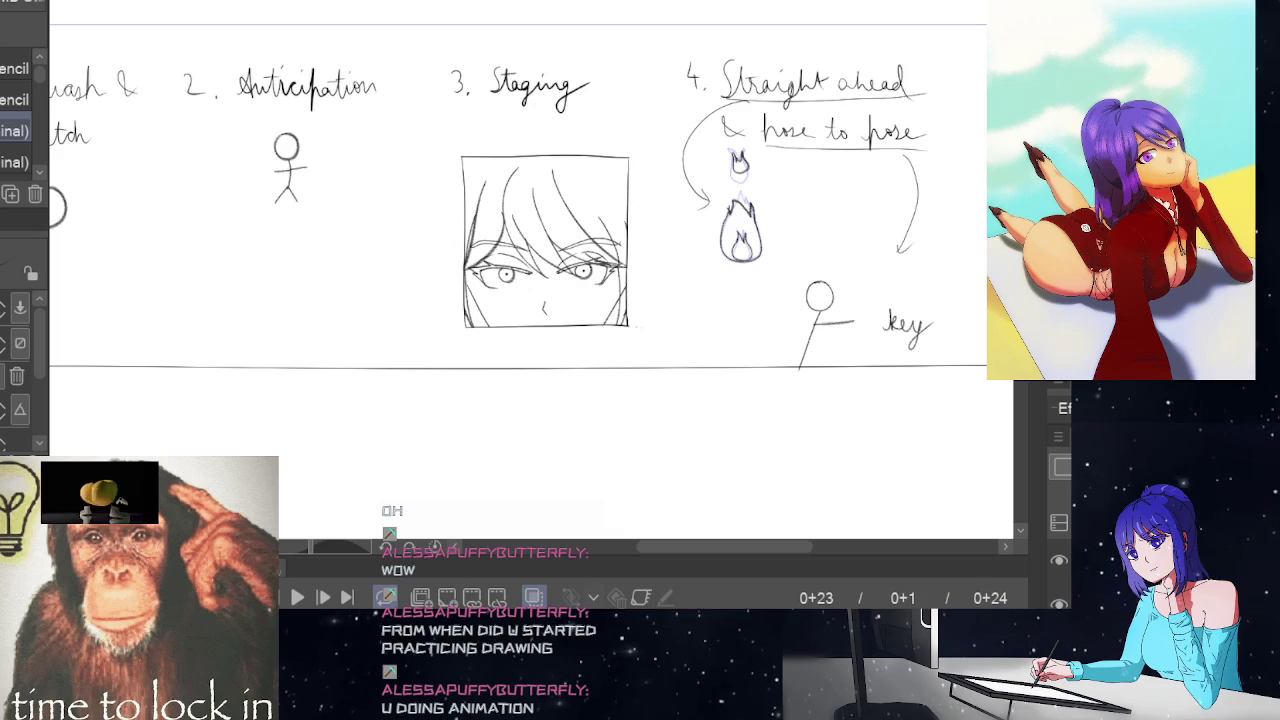
Write 'extreme' on frame 13, undoing a misplaced stroke, then play the animation
left_click(557, 710)
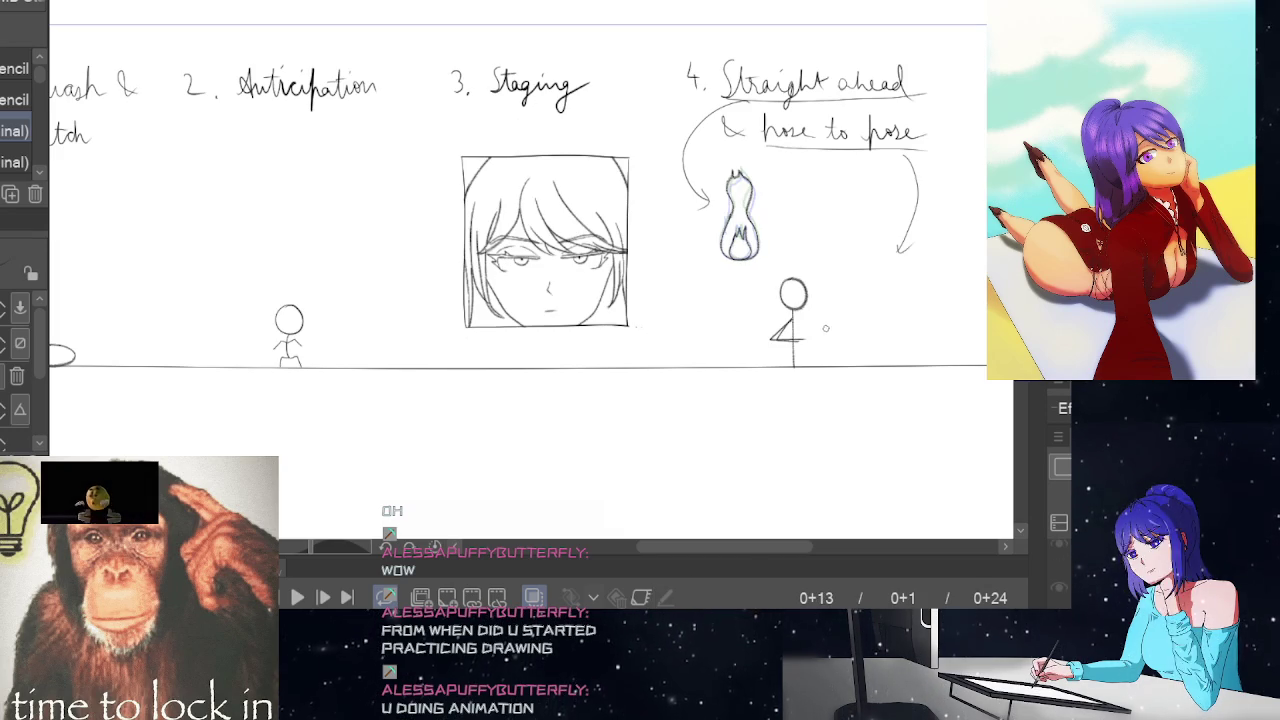
left_click_drag(847, 337, 862, 322)
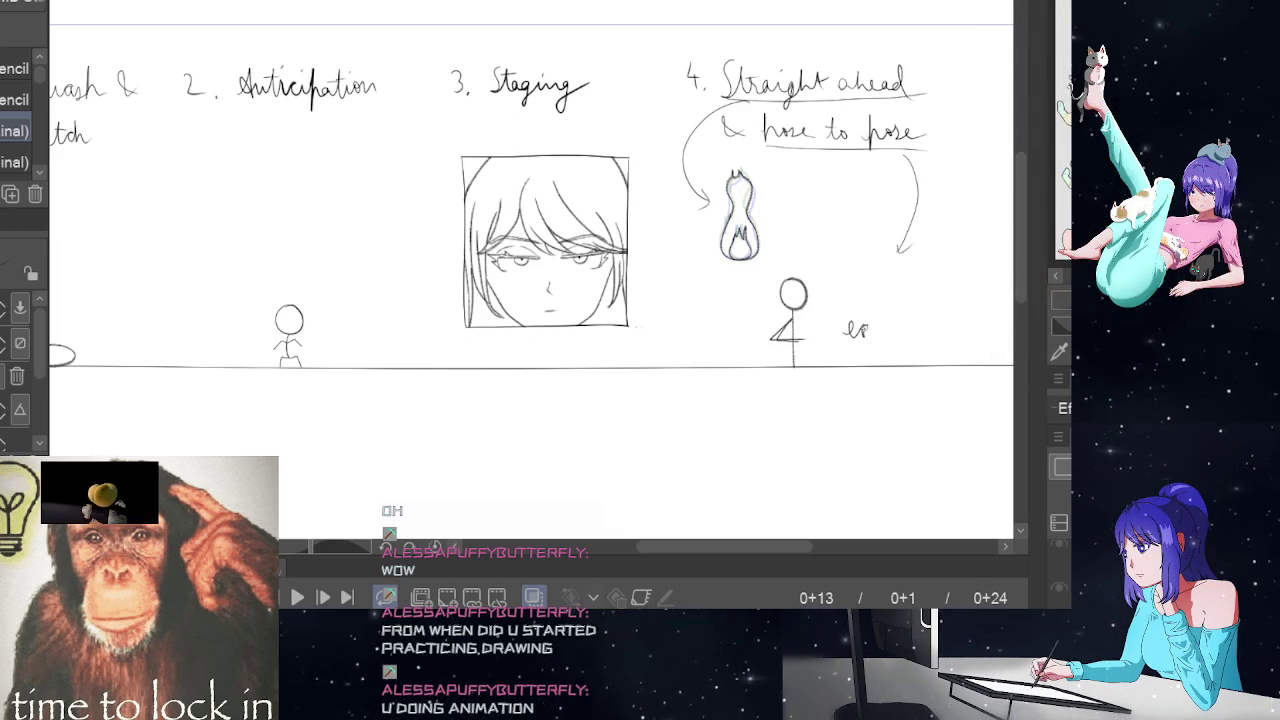
key("ctrl+z")
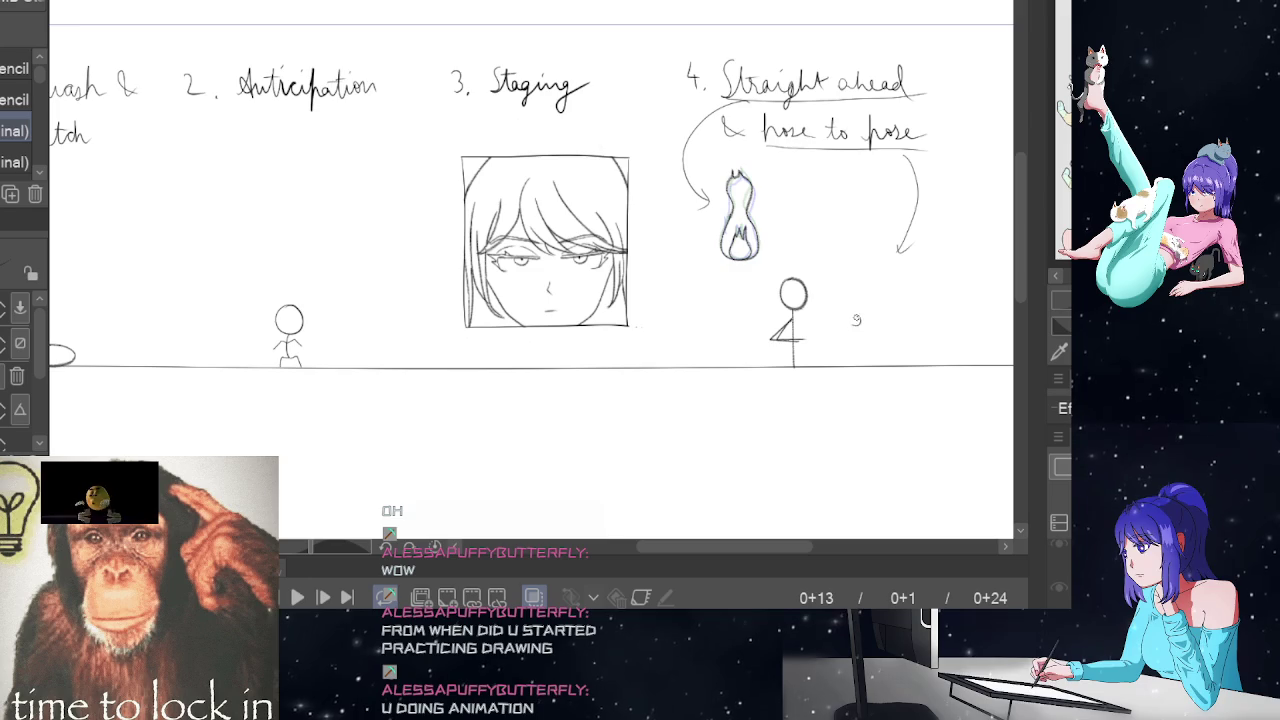
left_click_drag(853, 322, 925, 324)
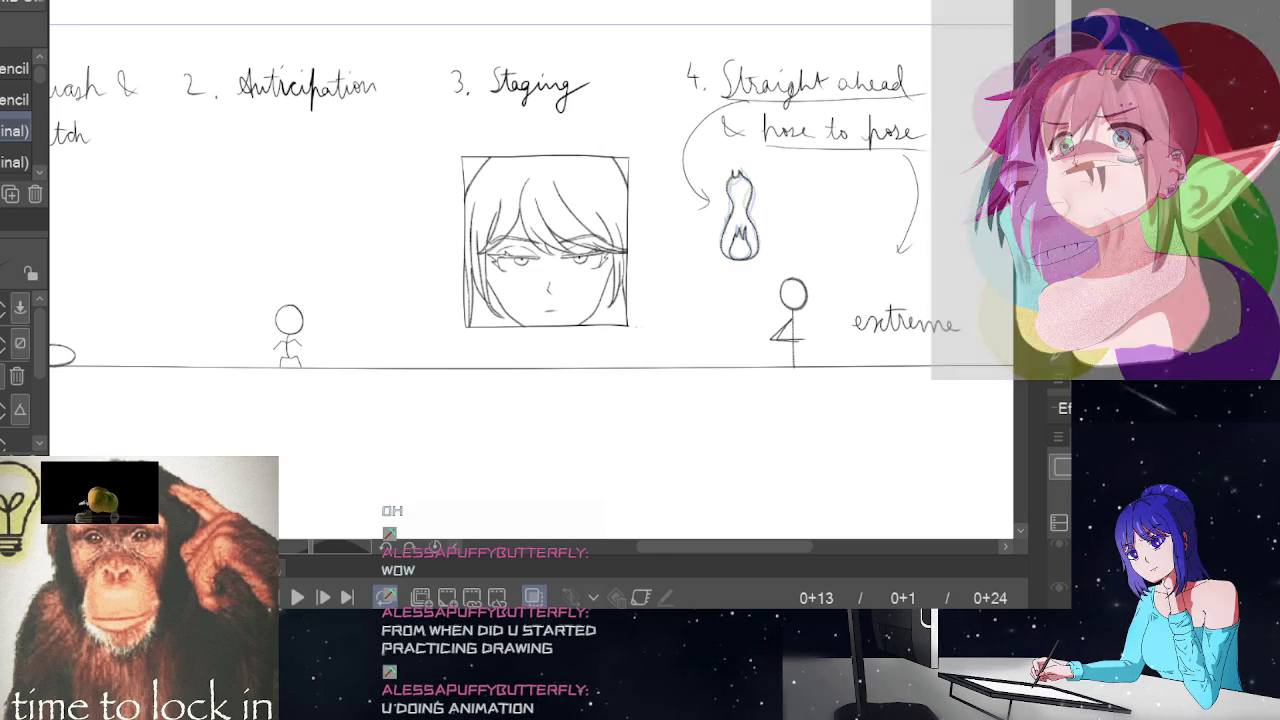
left_click(299, 597)
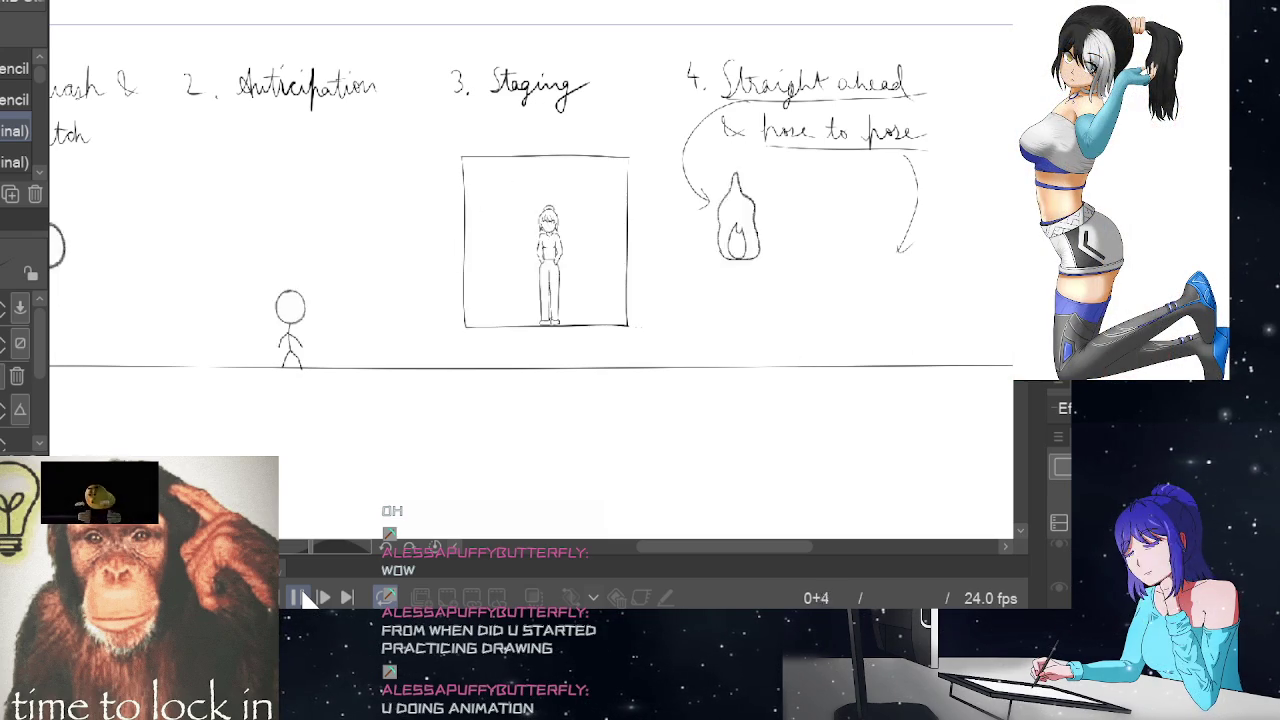
Stop playback at frame 20, then scroll and pan to review the sheet
left_click(298, 597)
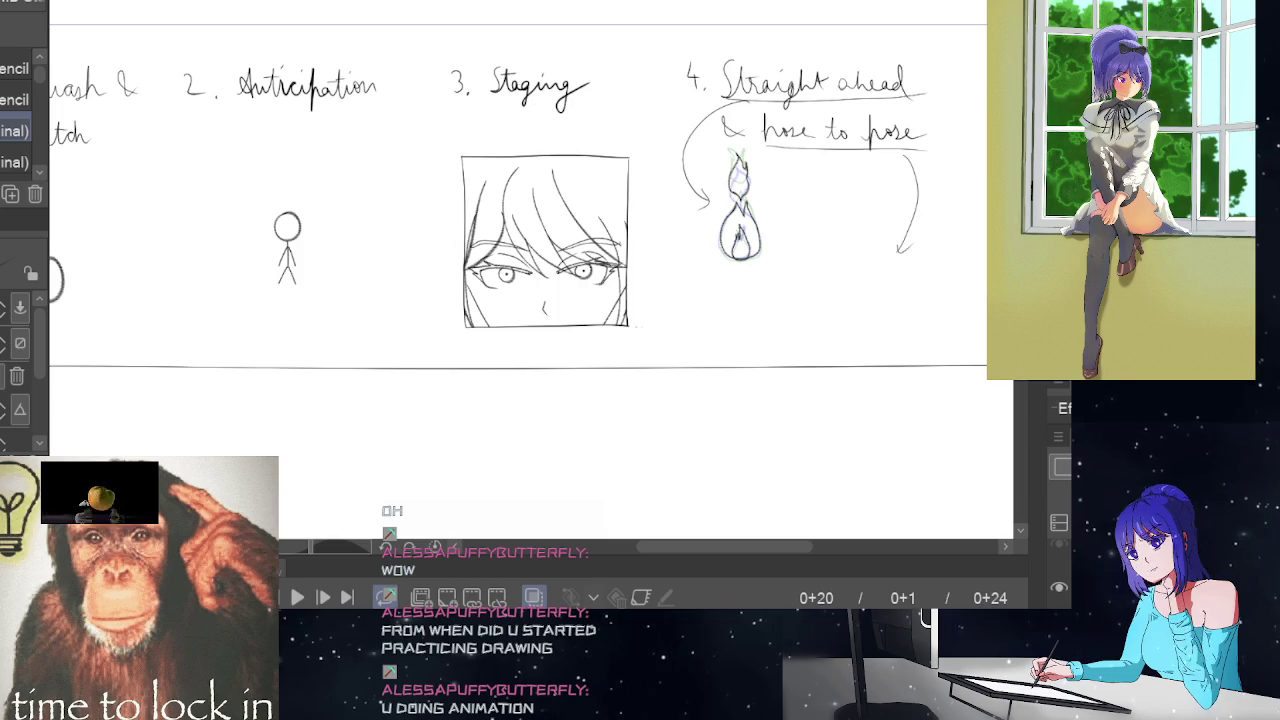
scroll(518, 193, "down", 1)
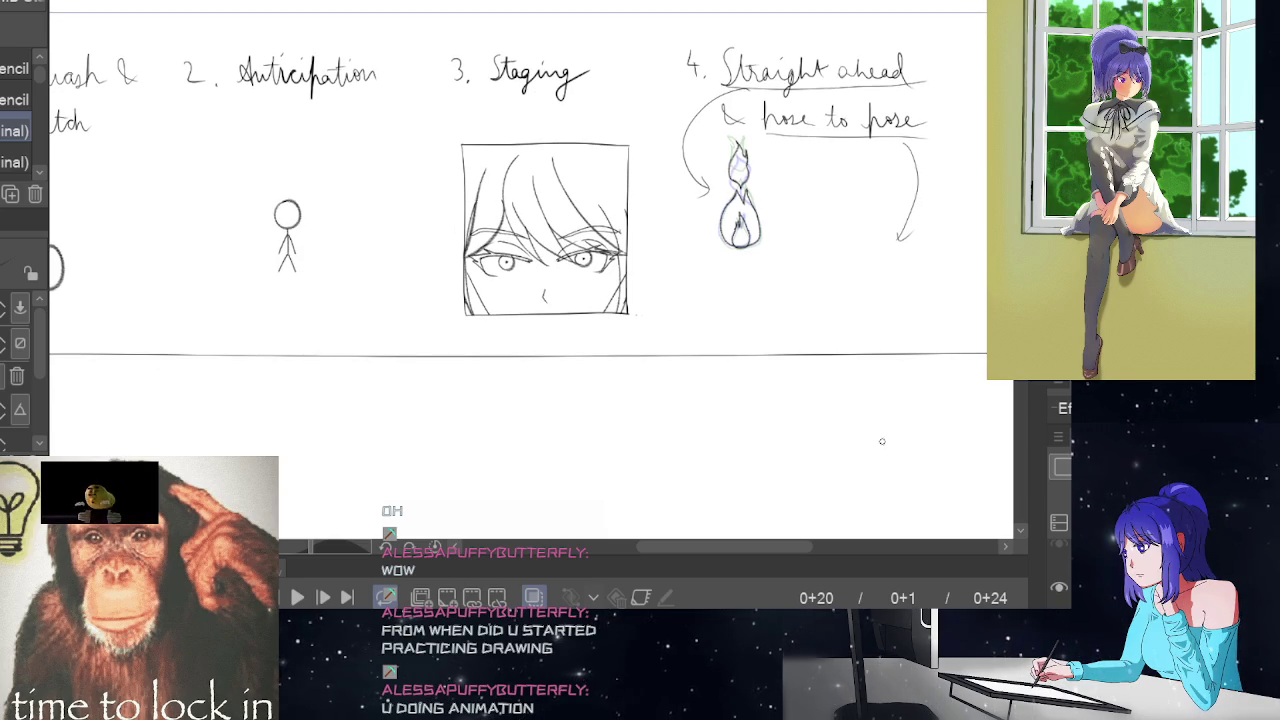
mouse_move(791, 543)
left_mouse_down()
mouse_move(776, 543)
mouse_move(798, 548)
left_mouse_up()
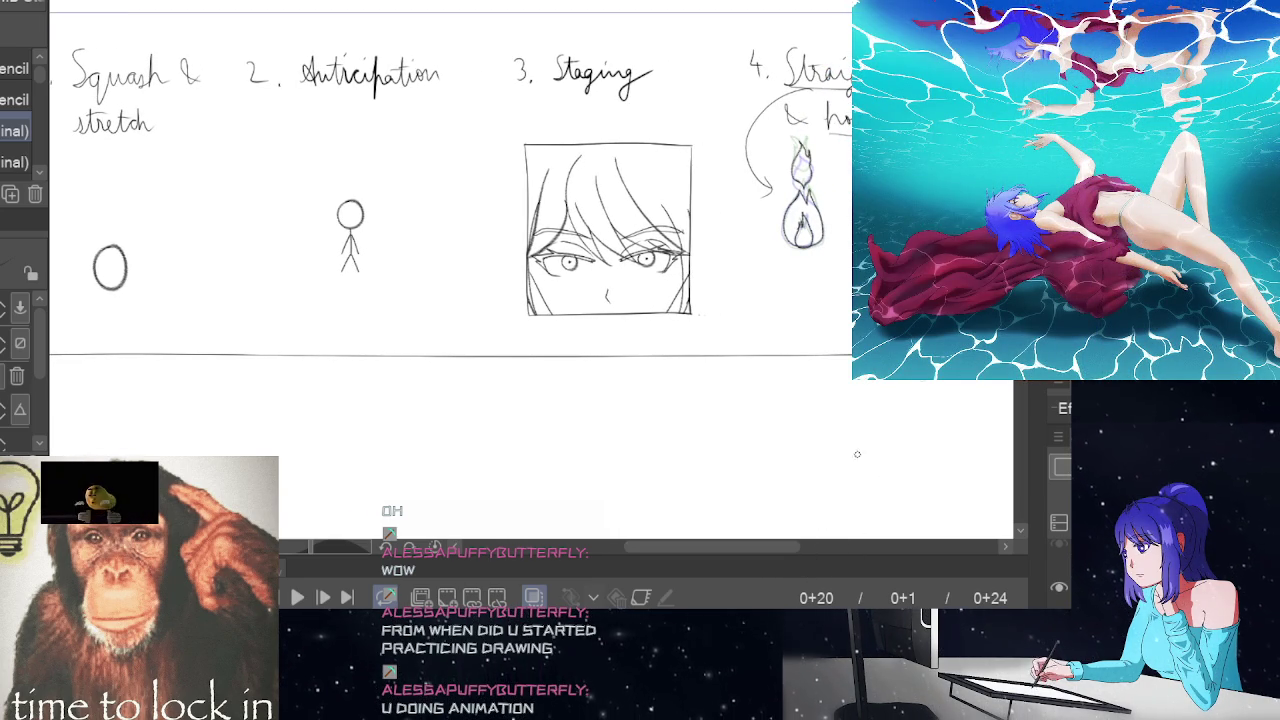
scroll(844, 499, "up", 1)
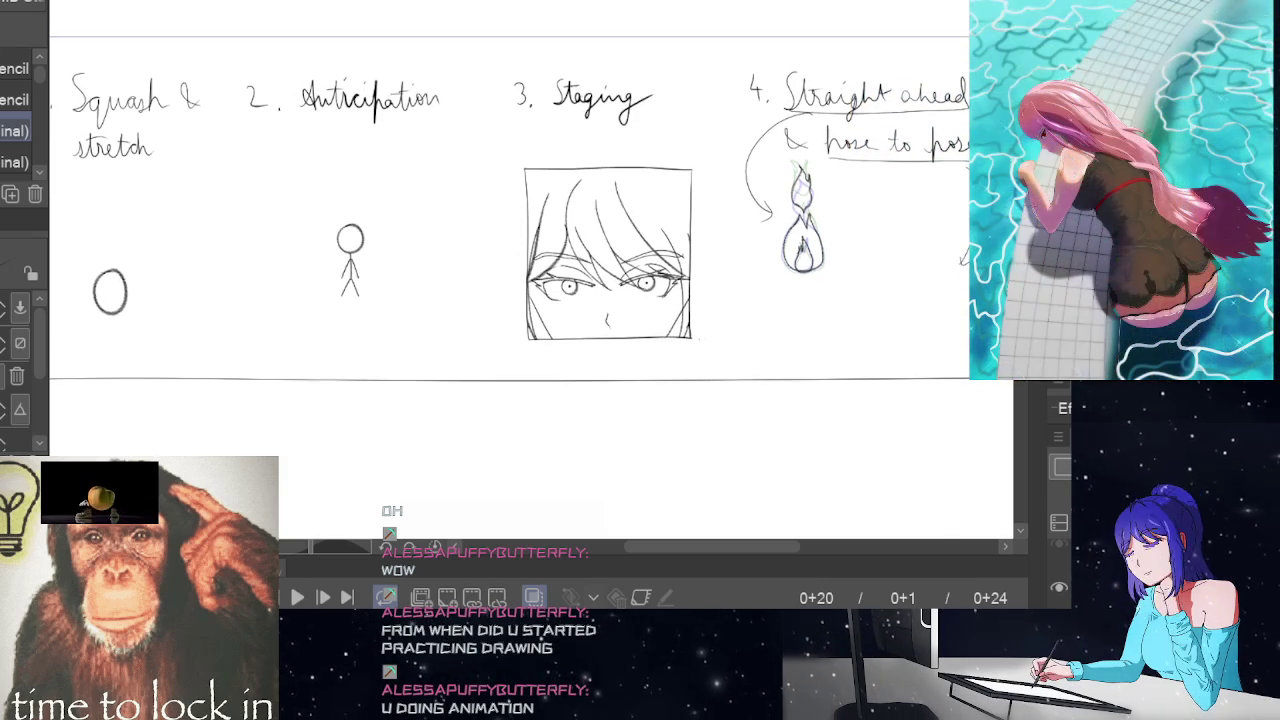
left_click_drag(786, 545, 803, 540)
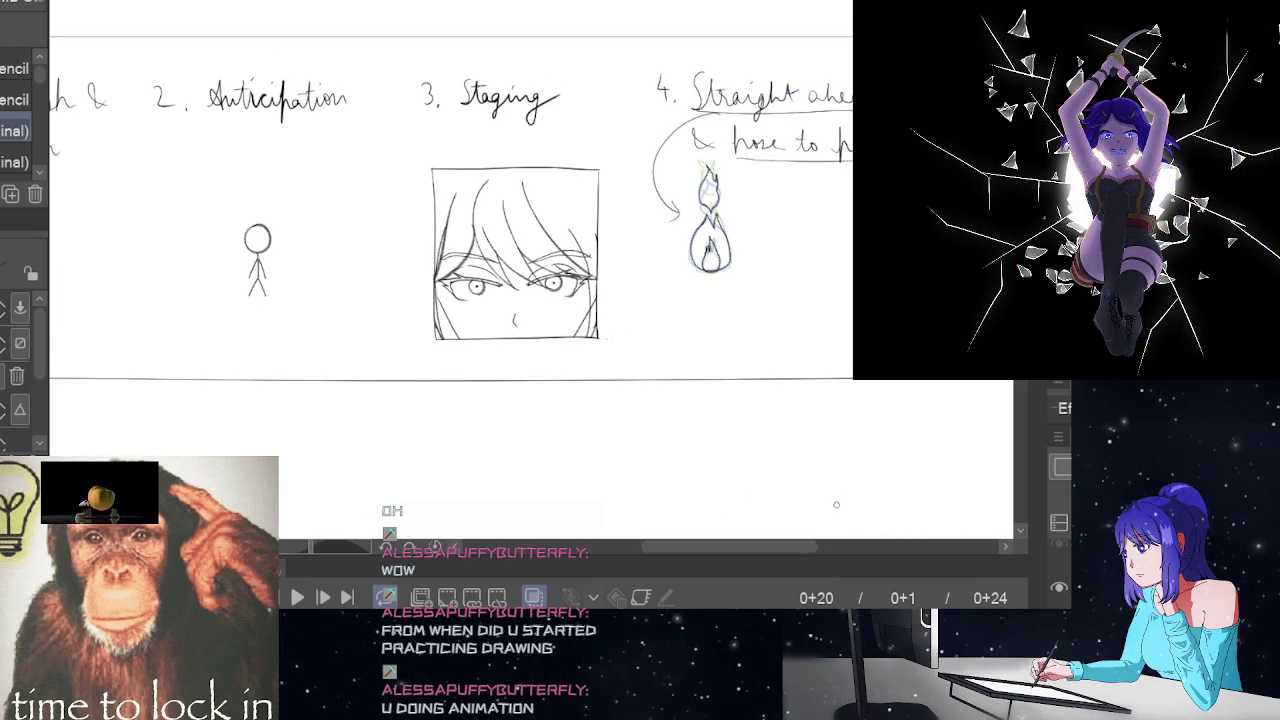
mouse_move(805, 545)
left_mouse_down()
mouse_move(777, 549)
mouse_move(831, 546)
mouse_move(771, 546)
mouse_move(810, 548)
left_mouse_up()
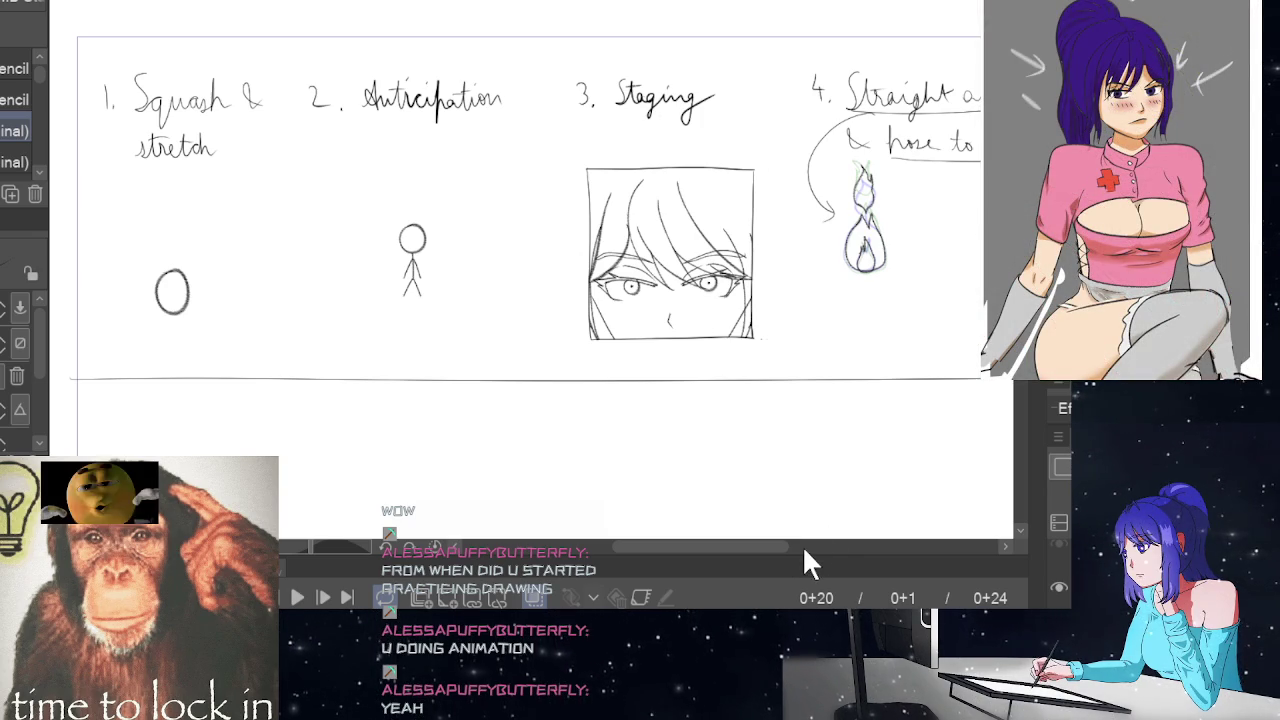
Pan across the animation-principles sheet with the horizontal scrollbar
mouse_move(771, 546)
left_mouse_down()
mouse_move(856, 563)
mouse_move(744, 542)
mouse_move(808, 545)
mouse_move(763, 545)
mouse_move(806, 552)
mouse_move(769, 545)
mouse_move(782, 550)
left_mouse_up()
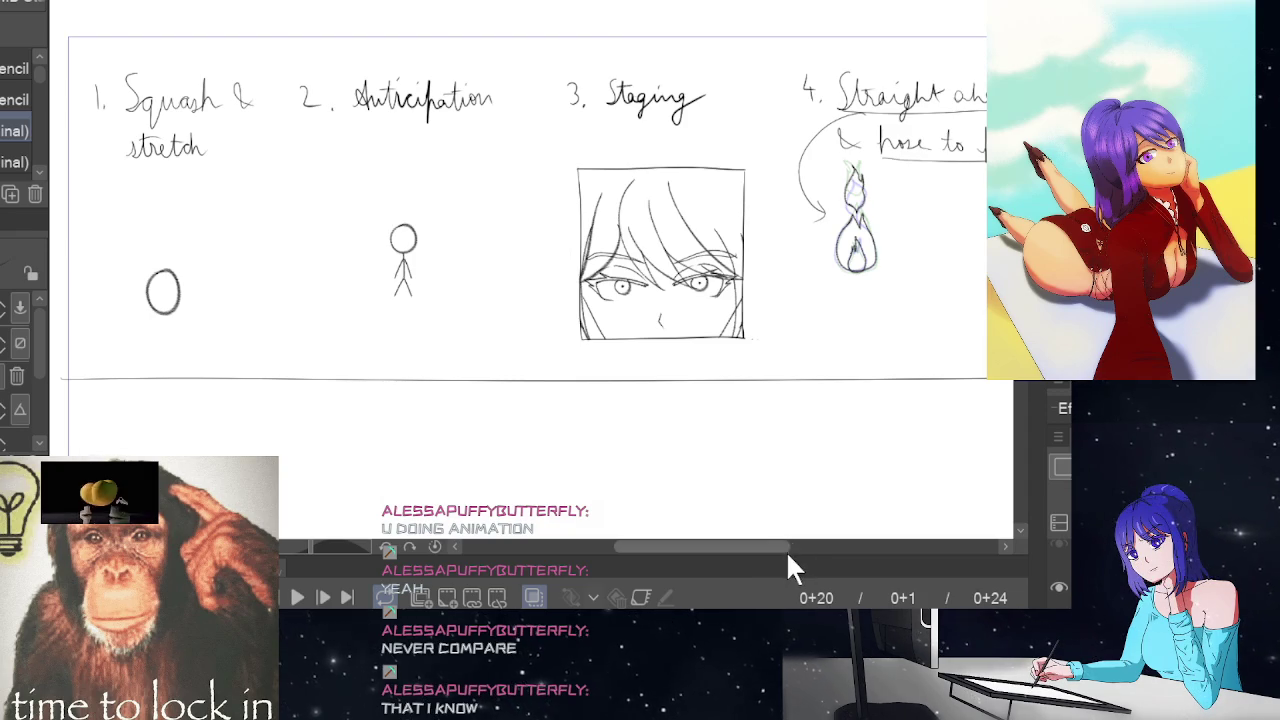
mouse_move(784, 549)
left_mouse_down()
mouse_move(811, 550)
mouse_move(766, 550)
mouse_move(809, 556)
left_mouse_up()
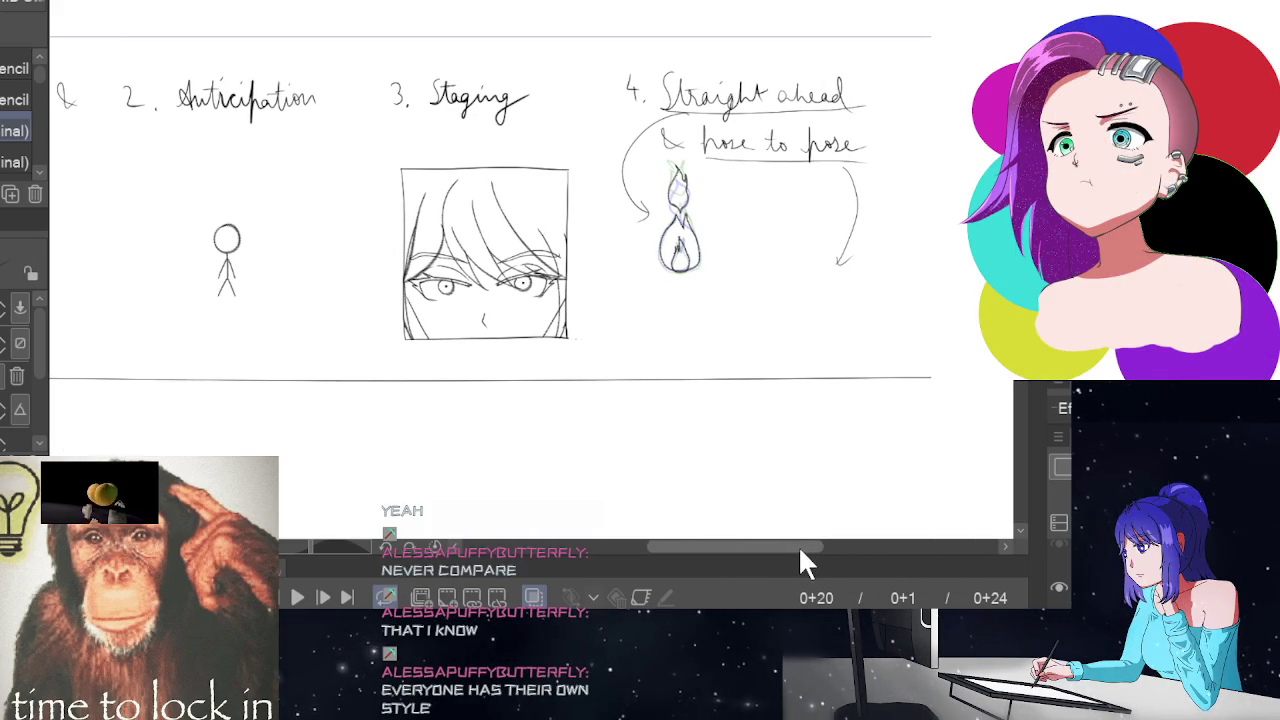
mouse_move(798, 542)
left_mouse_down()
mouse_move(766, 539)
mouse_move(806, 549)
mouse_move(771, 540)
left_mouse_up()
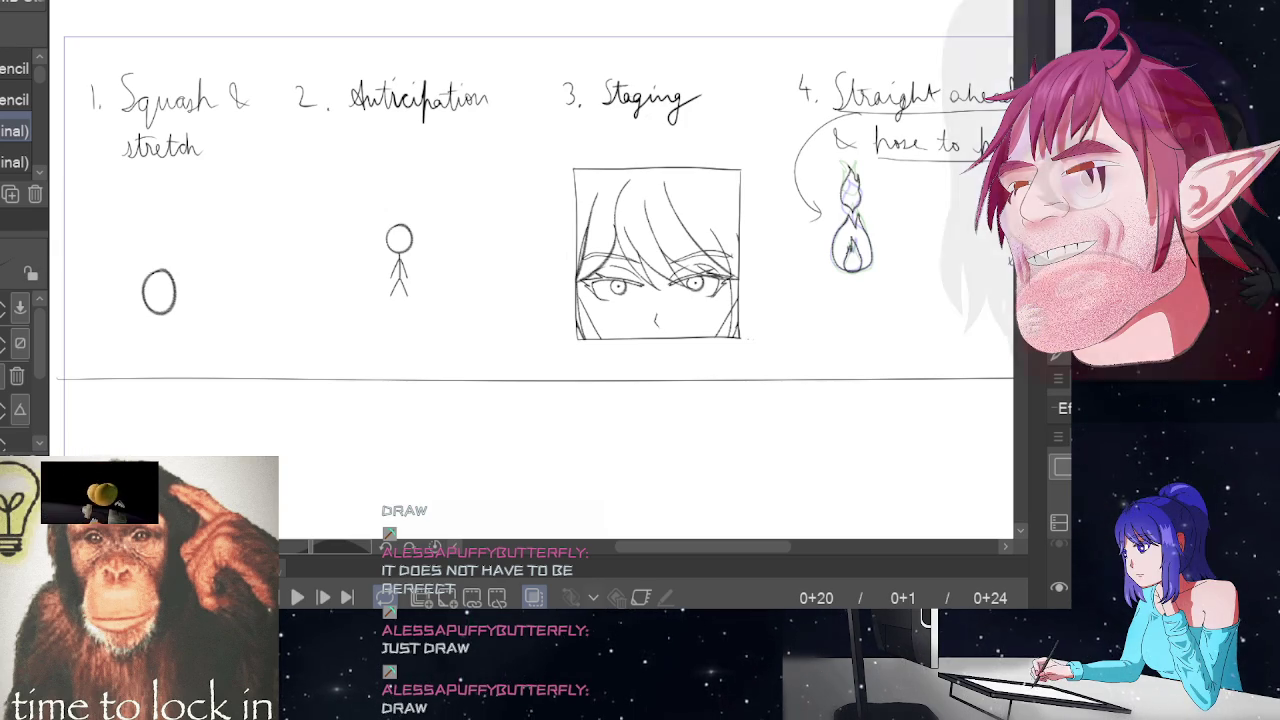
left_click_drag(747, 546, 787, 546)
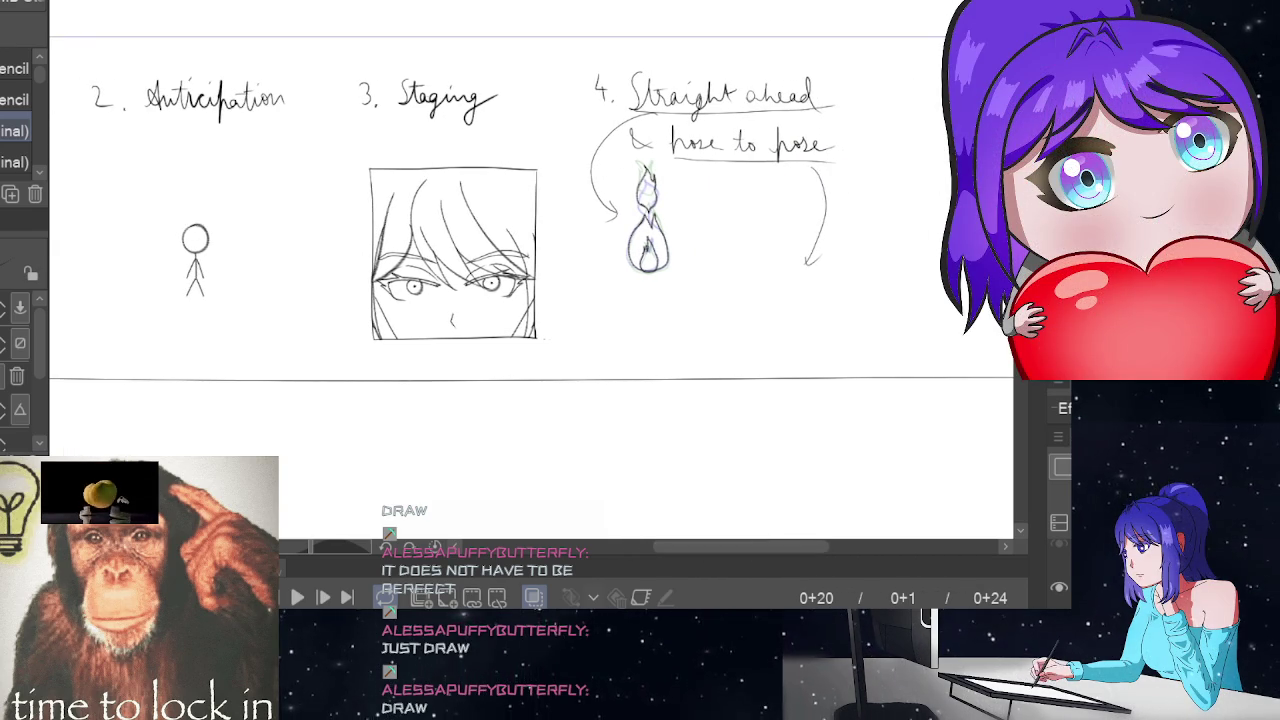